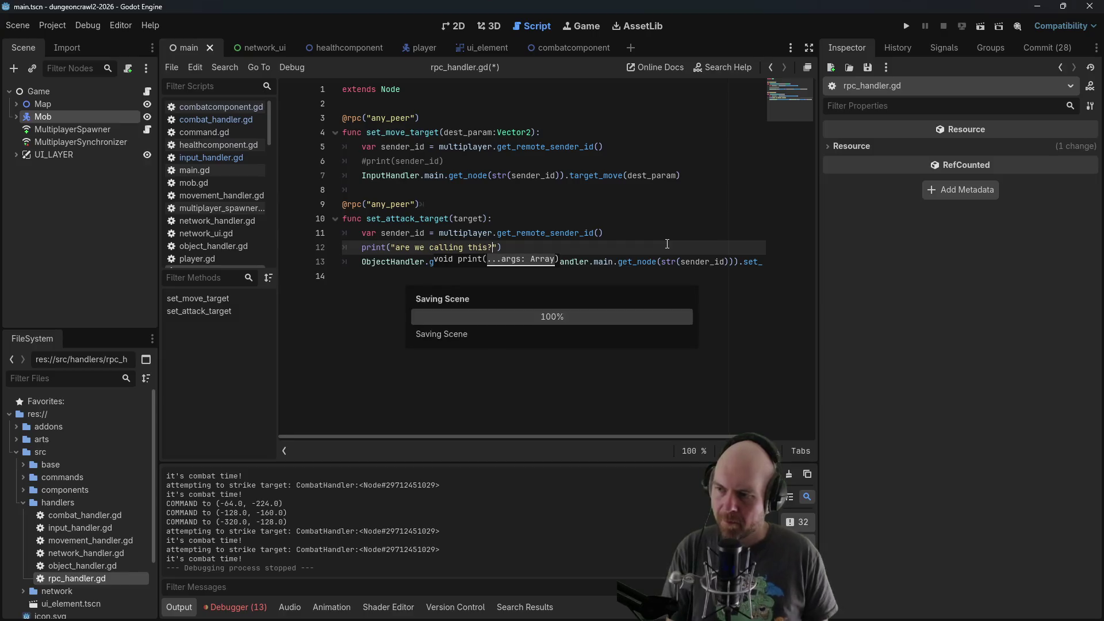
# Run the game as a client, move the player, and right-click the enemy twice to target it, then close the game
pyautogui.click(907, 27)
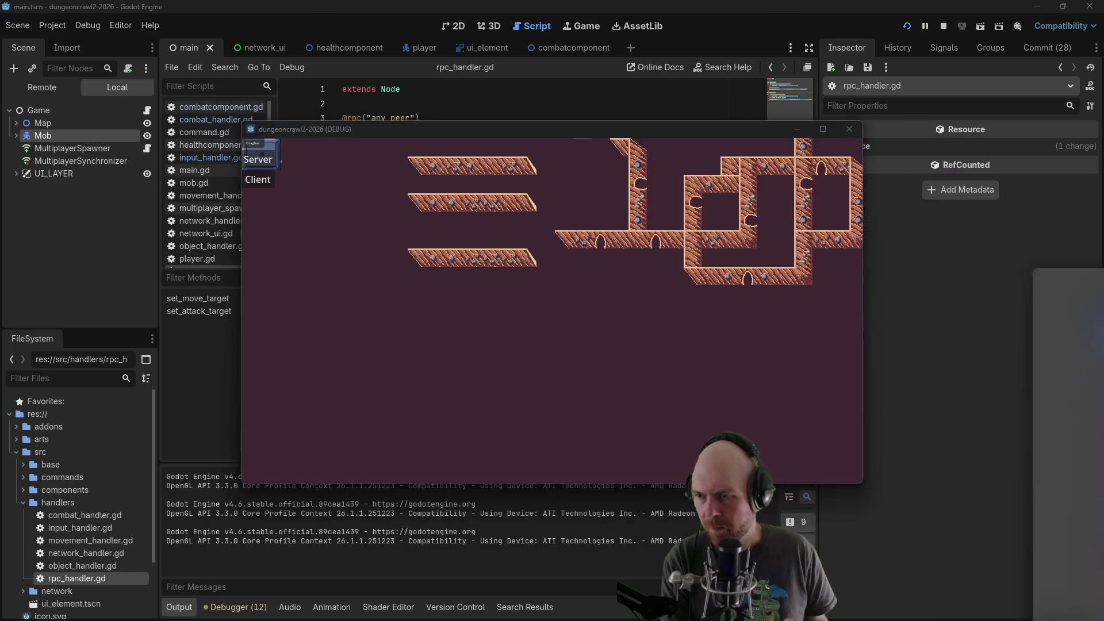
pyautogui.click(259, 180)
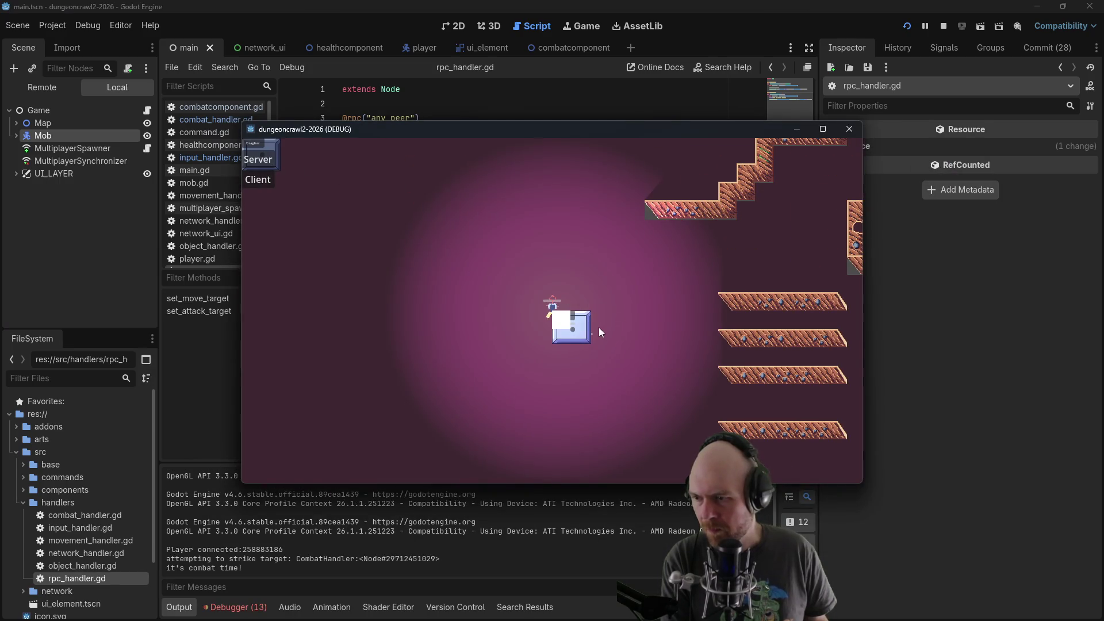
pyautogui.click(489, 306)
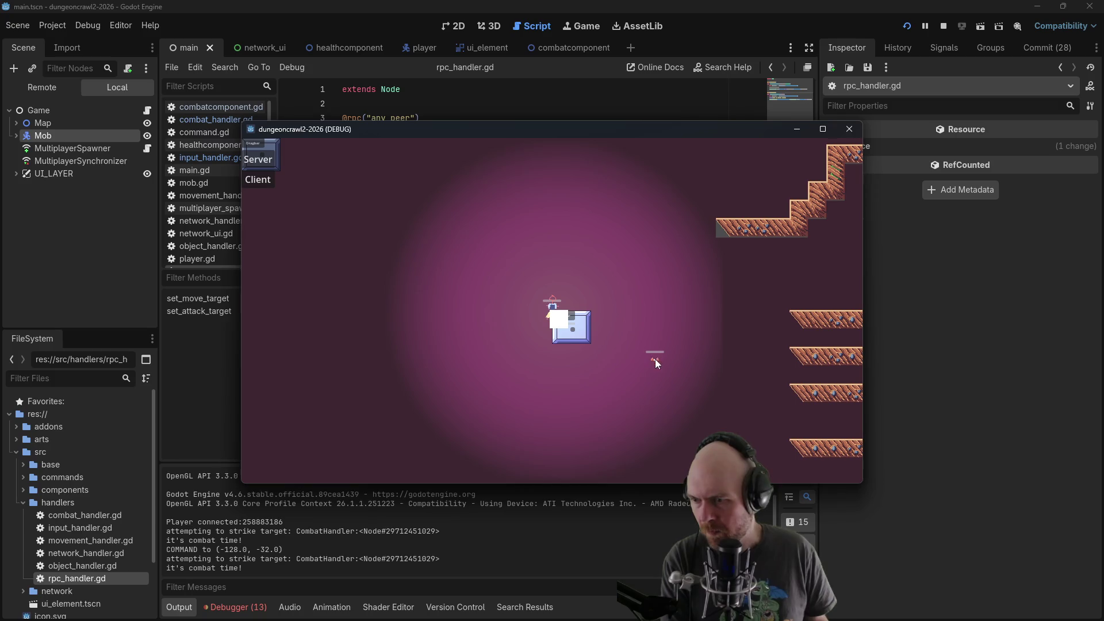
pyautogui.click(655, 361)
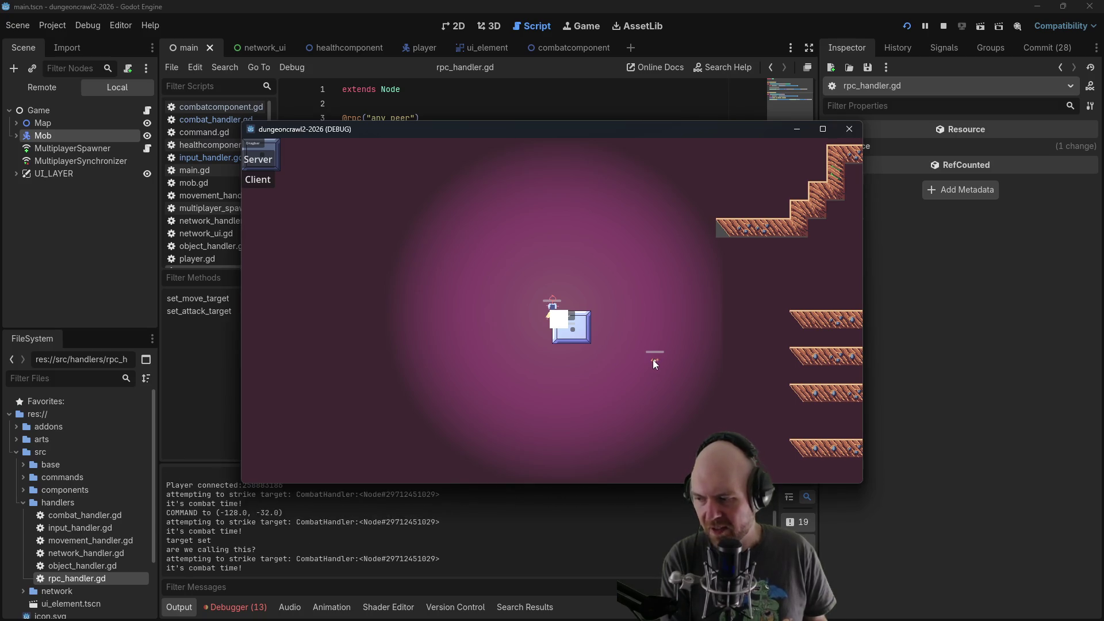
pyautogui.click(654, 360)
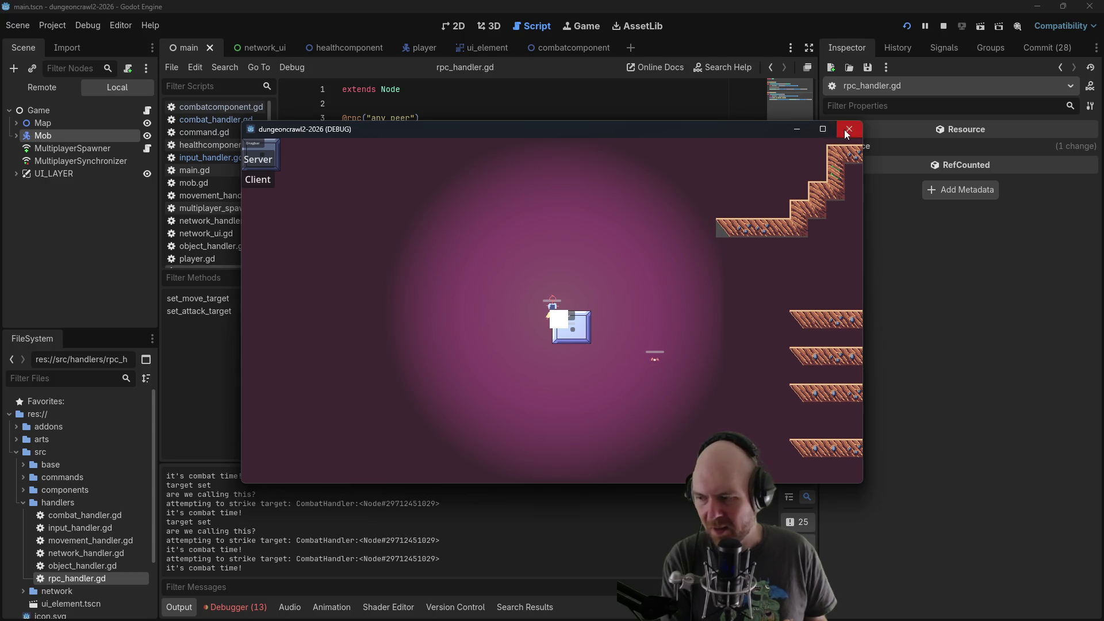
pyautogui.click(944, 27)
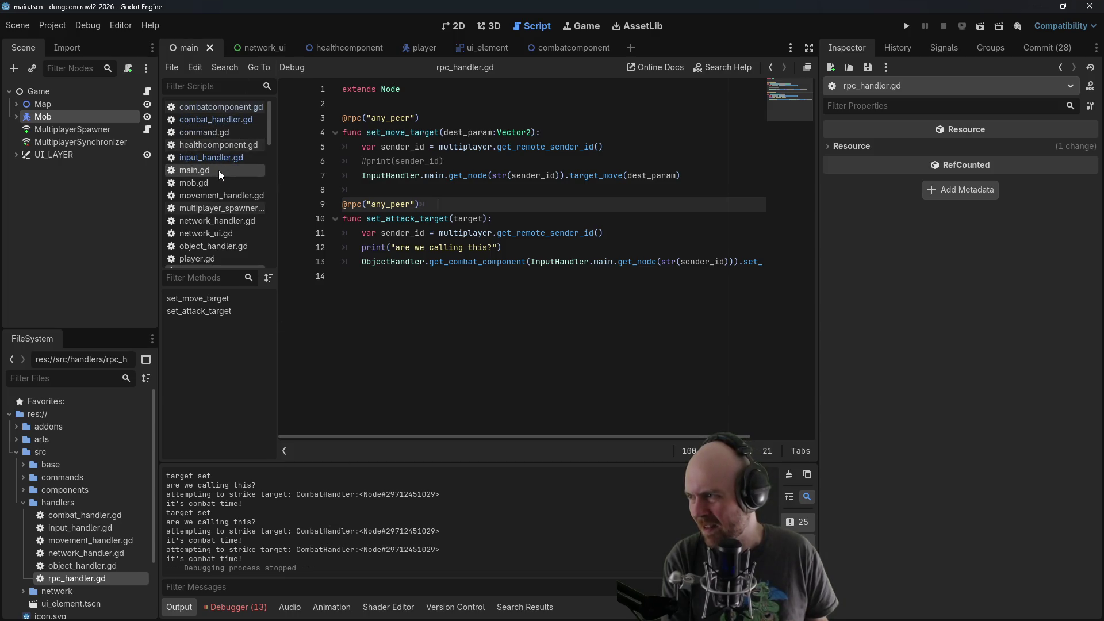
# In combat_handler.gd, delete only the combat_component.set_target(self) line (restoring the lookup line), save, and rerun
pyautogui.click(242, 117)
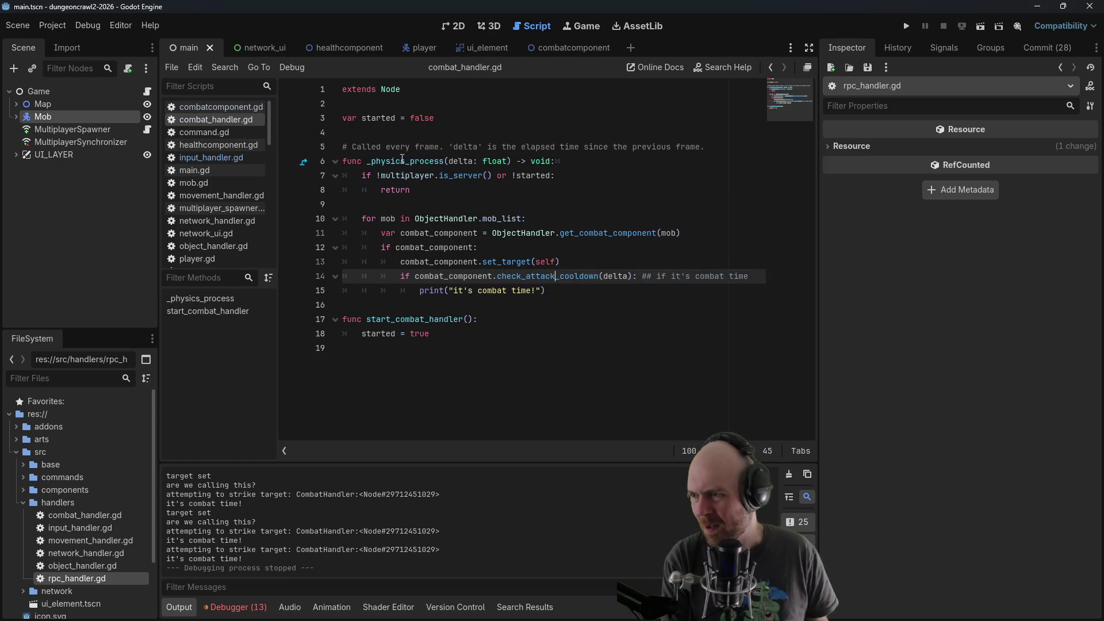
pyautogui.click(408, 233)
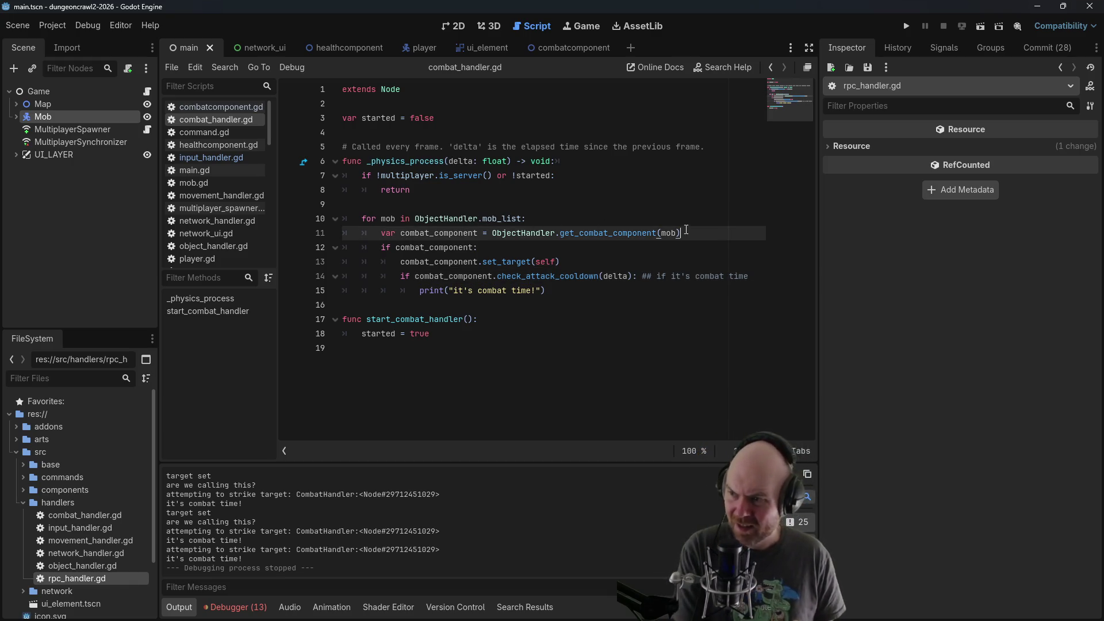
pyautogui.moveTo(539, 219); pyautogui.dragTo(684, 233)
pyautogui.press('BackSpace')
pyautogui.click(906, 26)
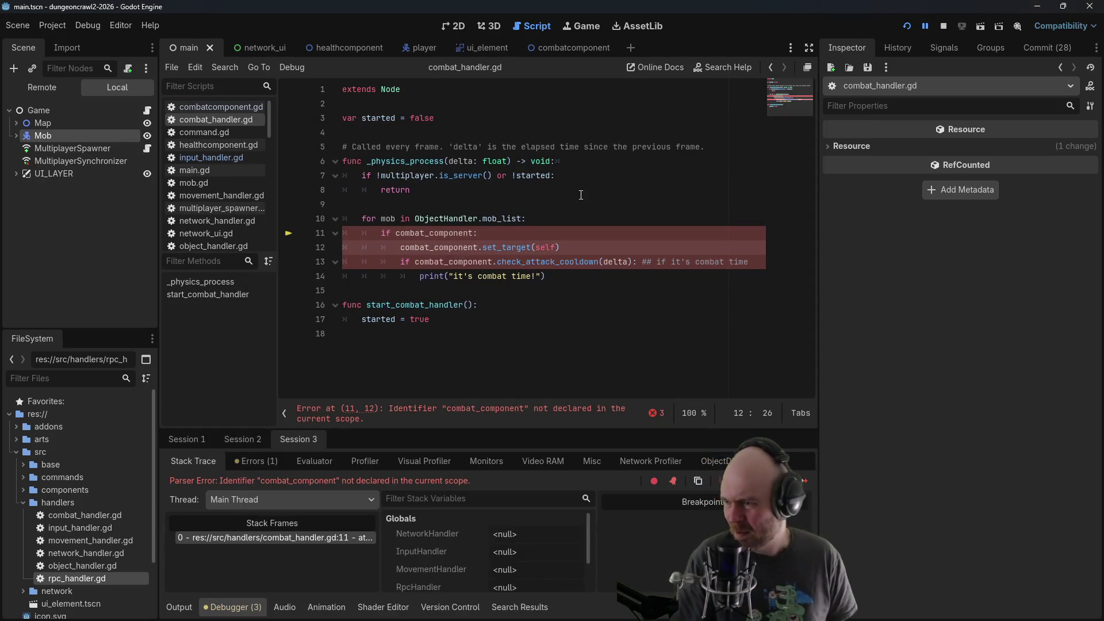
pyautogui.hotkey('ctrl', 'z')
pyautogui.click(575, 177)
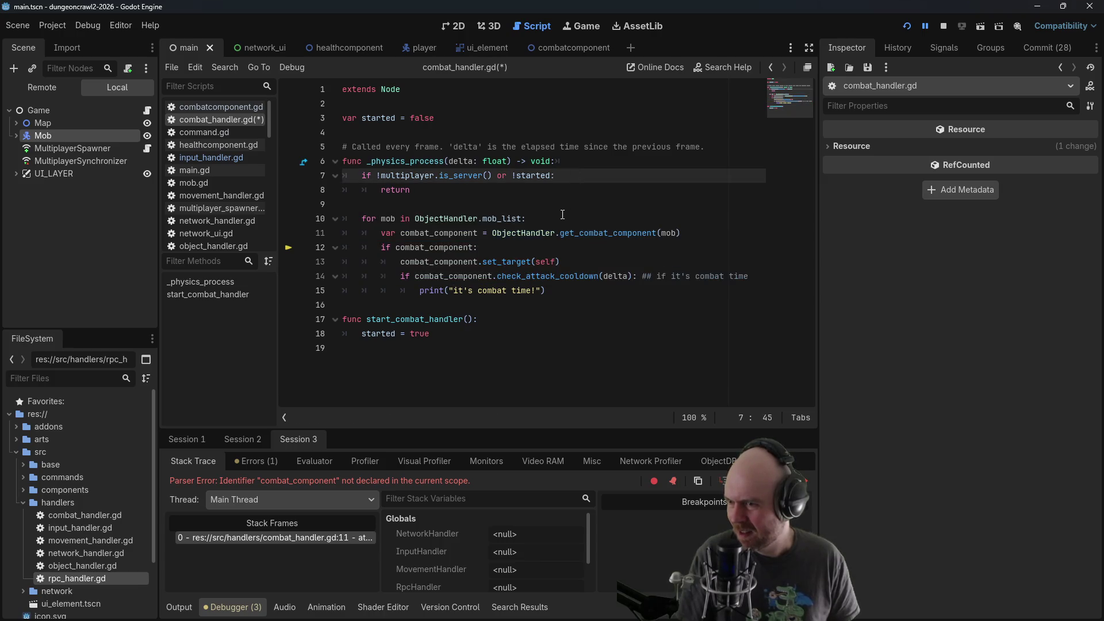
pyautogui.moveTo(559, 261); pyautogui.dragTo(477, 248)
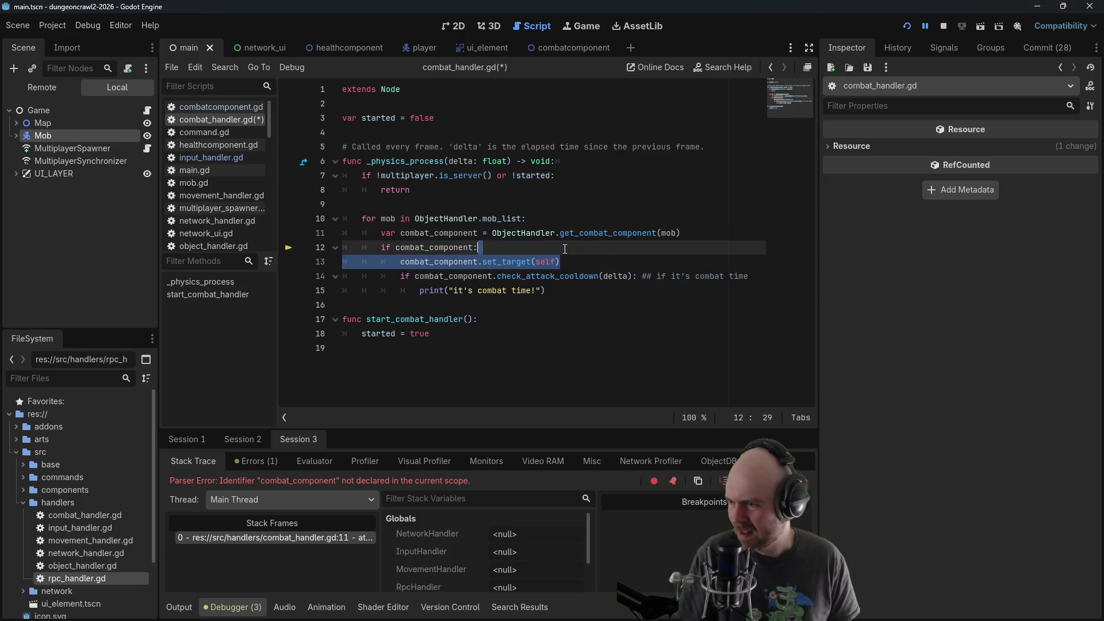
pyautogui.press('BackSpace')
pyautogui.hotkey('ctrl', 's')
pyautogui.click(907, 26)
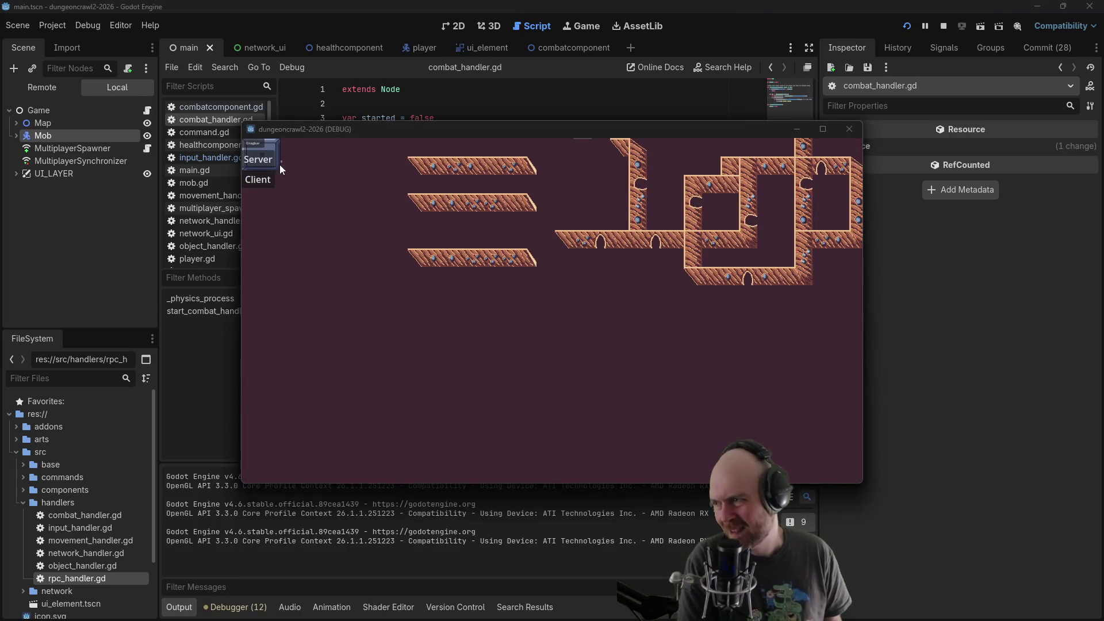
# Join as a client, right-click the enemy twice to target it, walk to three spots, then close the game
pyautogui.click(257, 159)
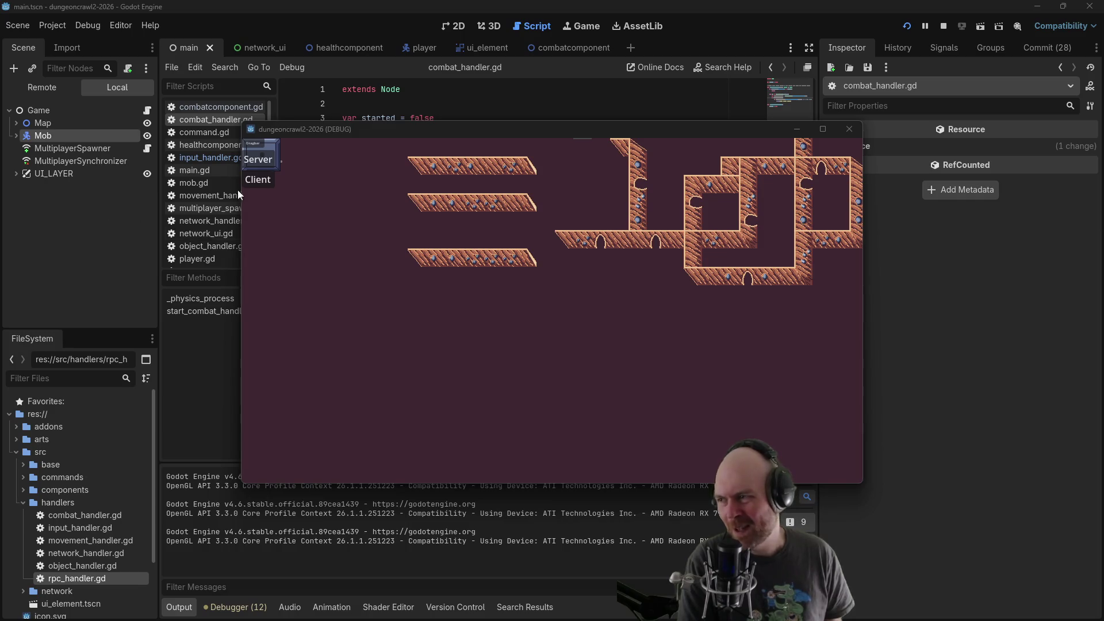
pyautogui.click(255, 182)
pyautogui.click(478, 302)
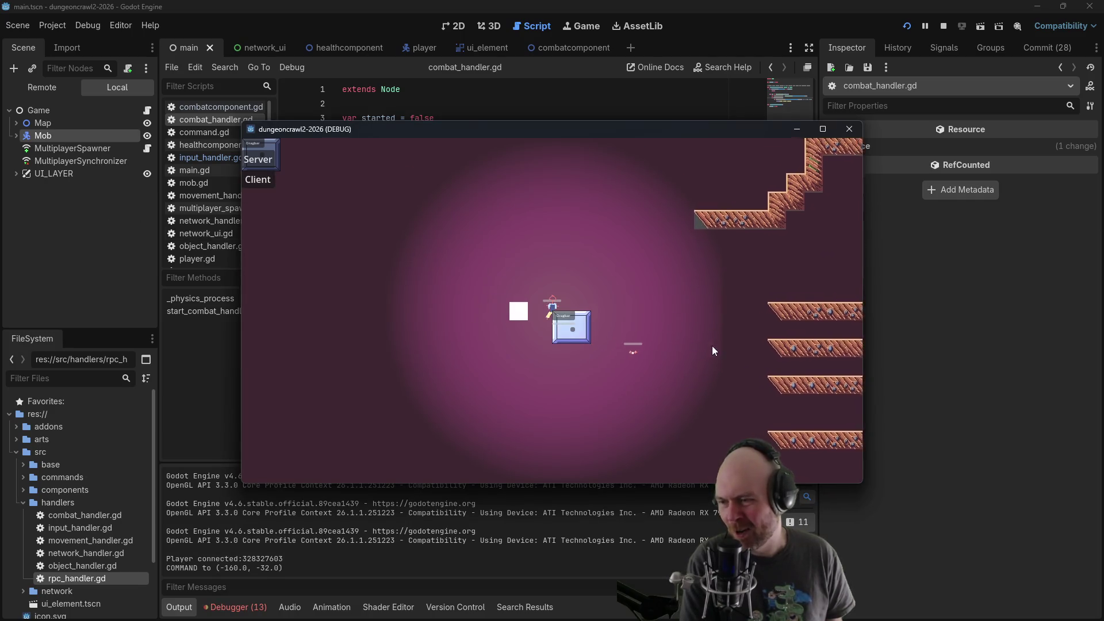
pyautogui.click(674, 361)
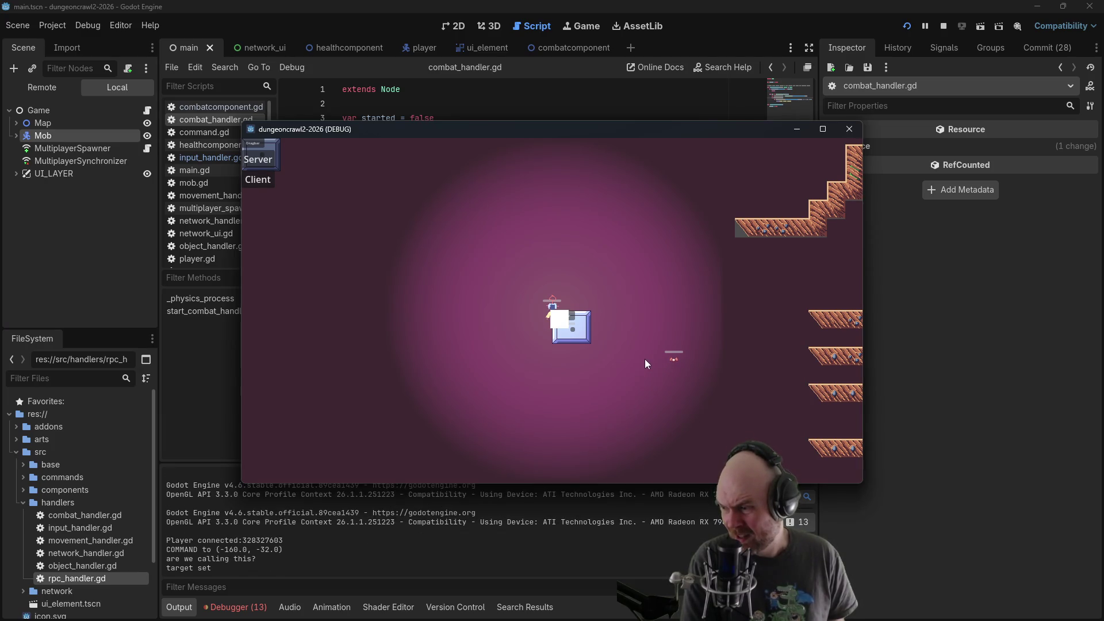
pyautogui.click(674, 360)
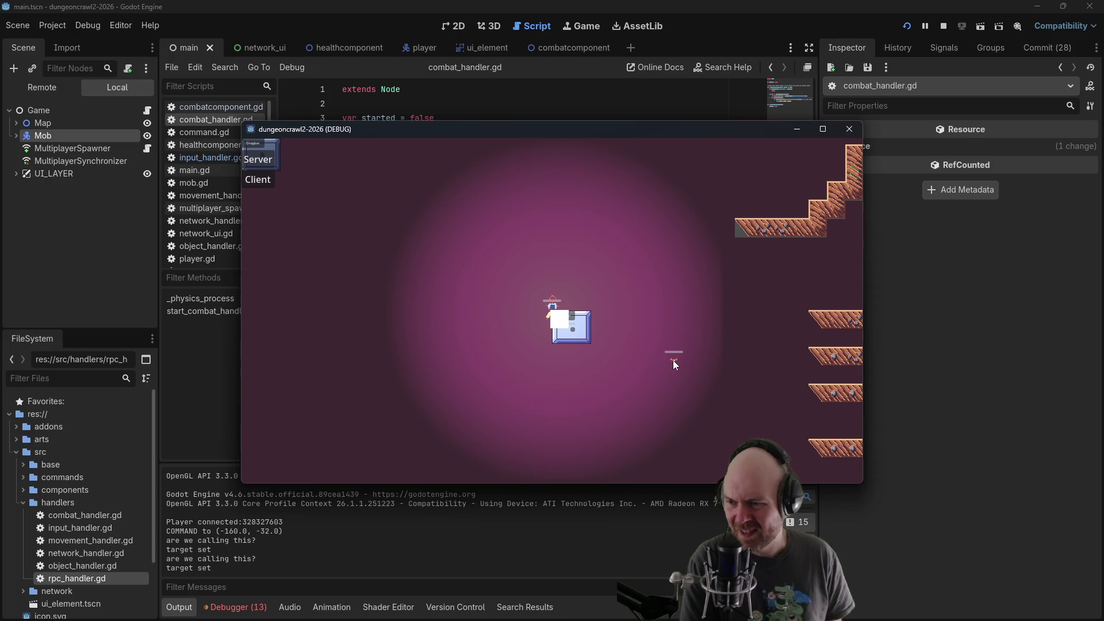
pyautogui.click(672, 356)
pyautogui.click(657, 355)
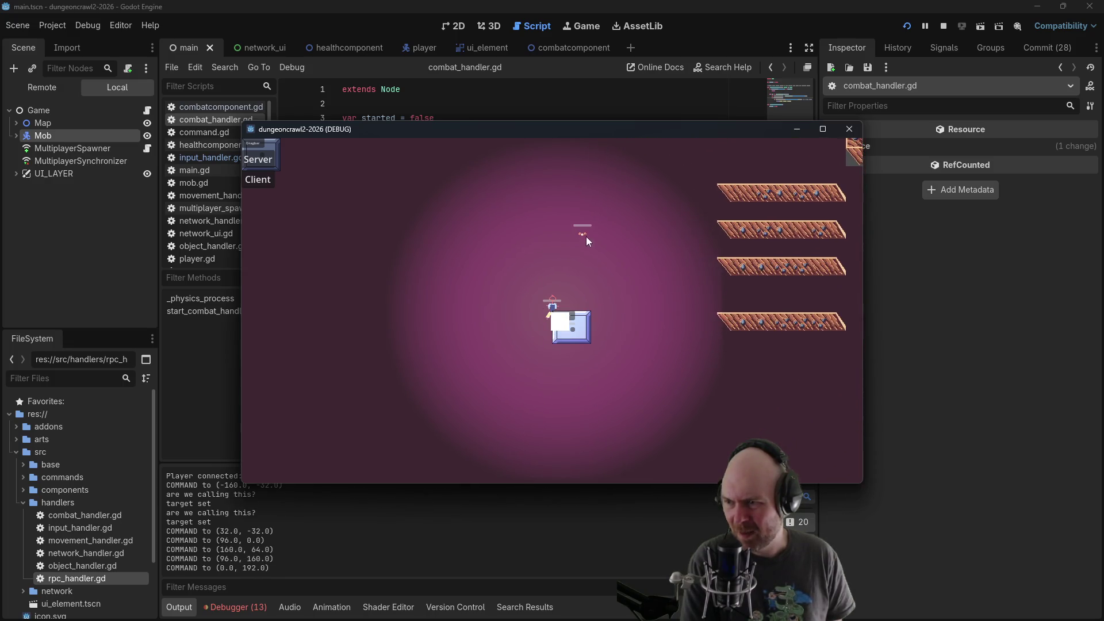
pyautogui.click(572, 235)
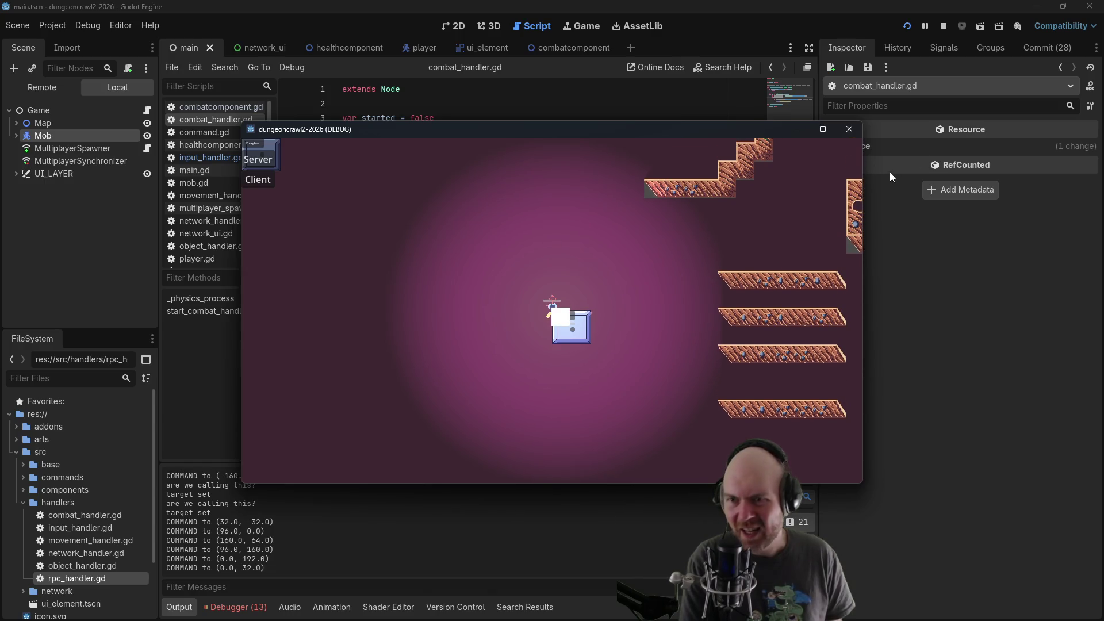
pyautogui.click(943, 26)
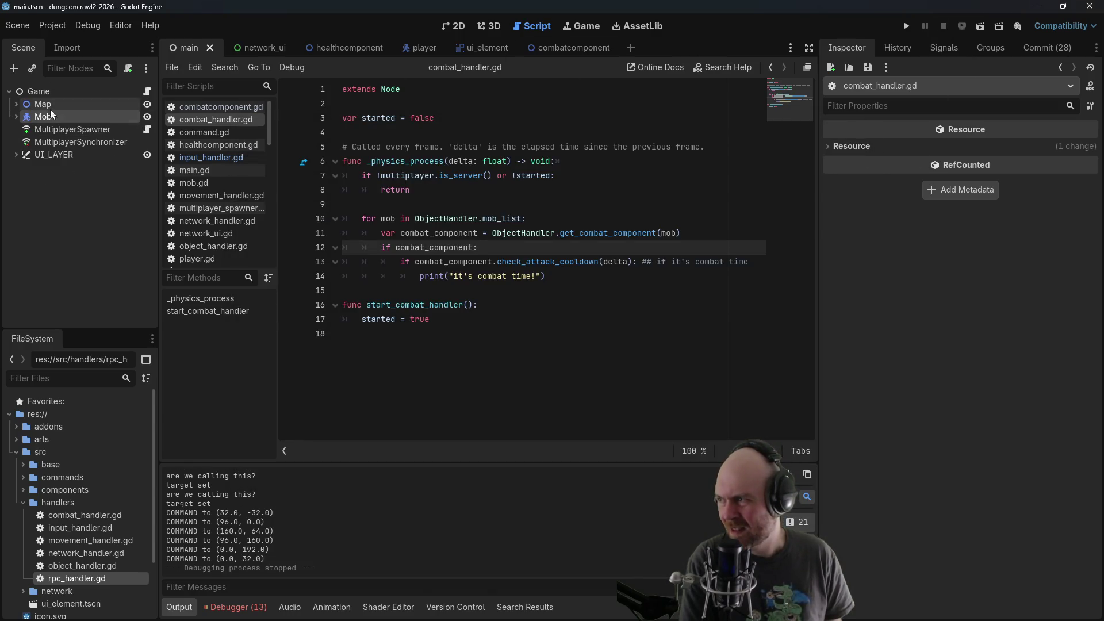
# From the player scene's CombatComponent, review combatcomponent.gd's _ready, then open object_handler.gd at line 18
pyautogui.click(406, 49)
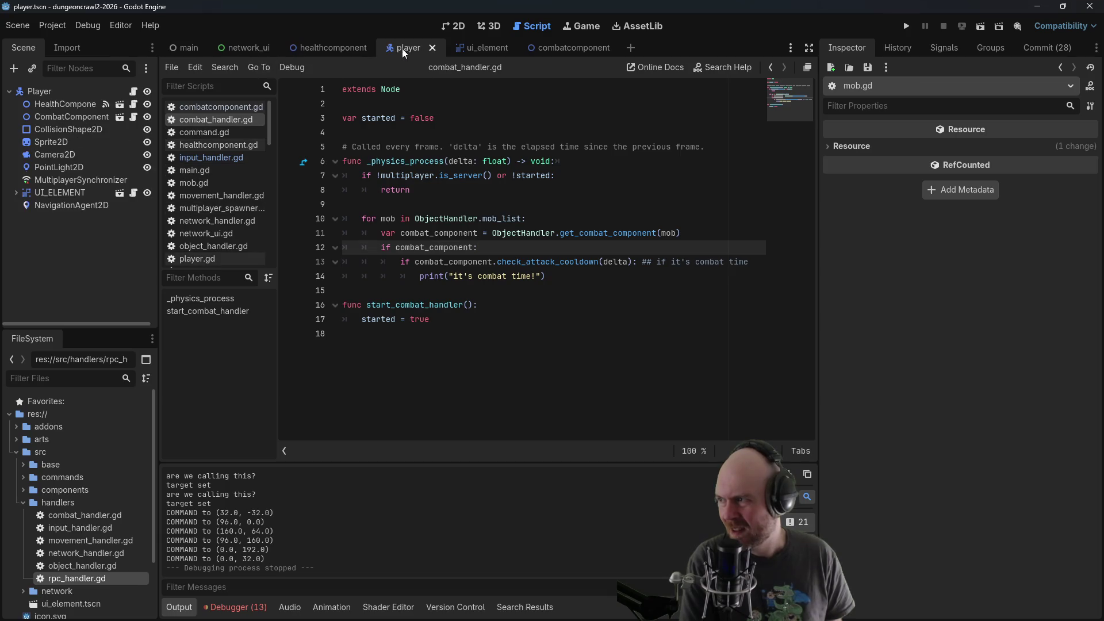
pyautogui.click(64, 115)
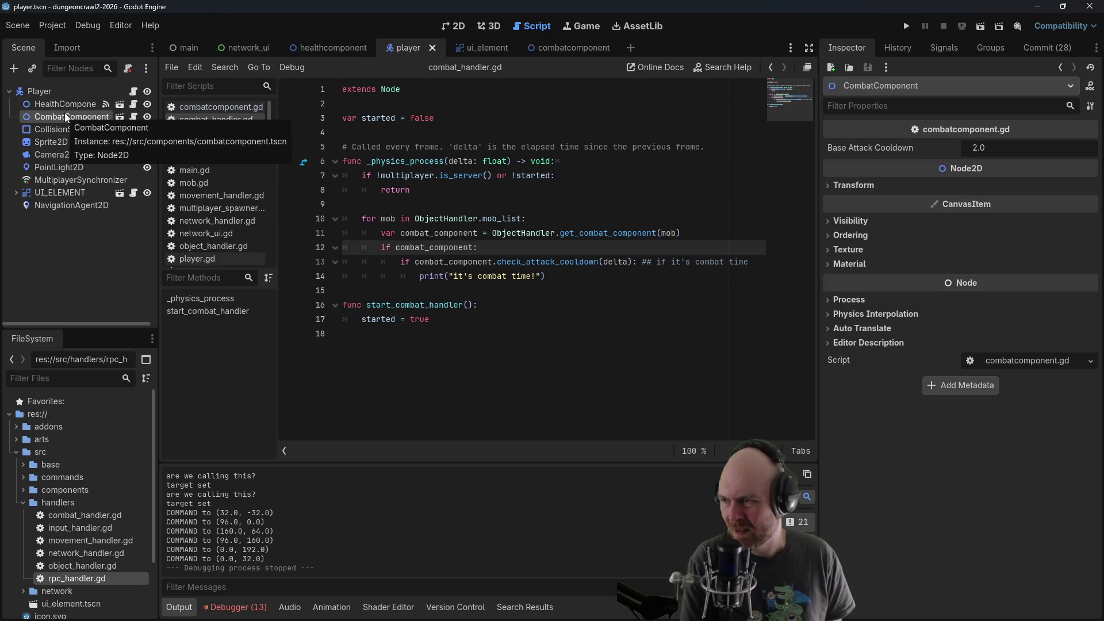
pyautogui.click(222, 107)
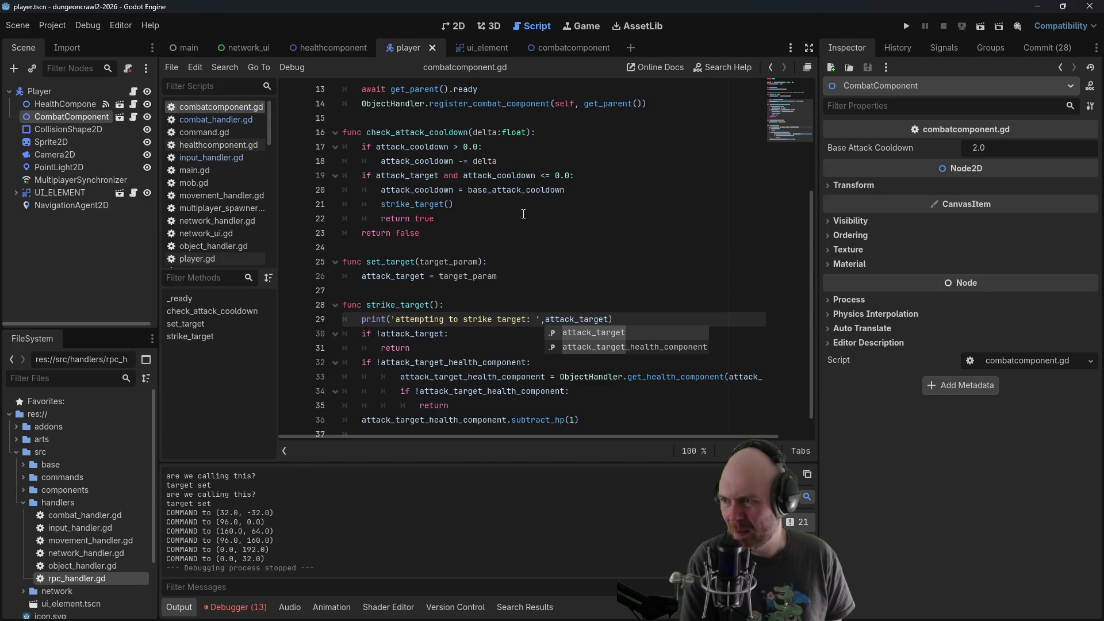
pyautogui.scroll(2, 520, 224)
pyautogui.click(552, 190)
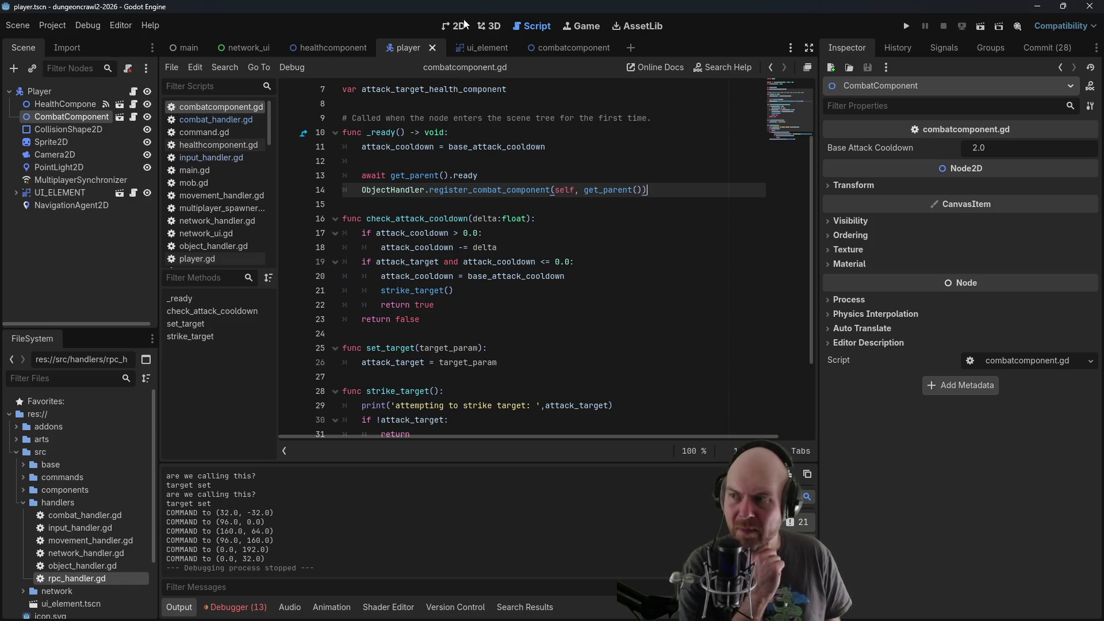
pyautogui.click(209, 244)
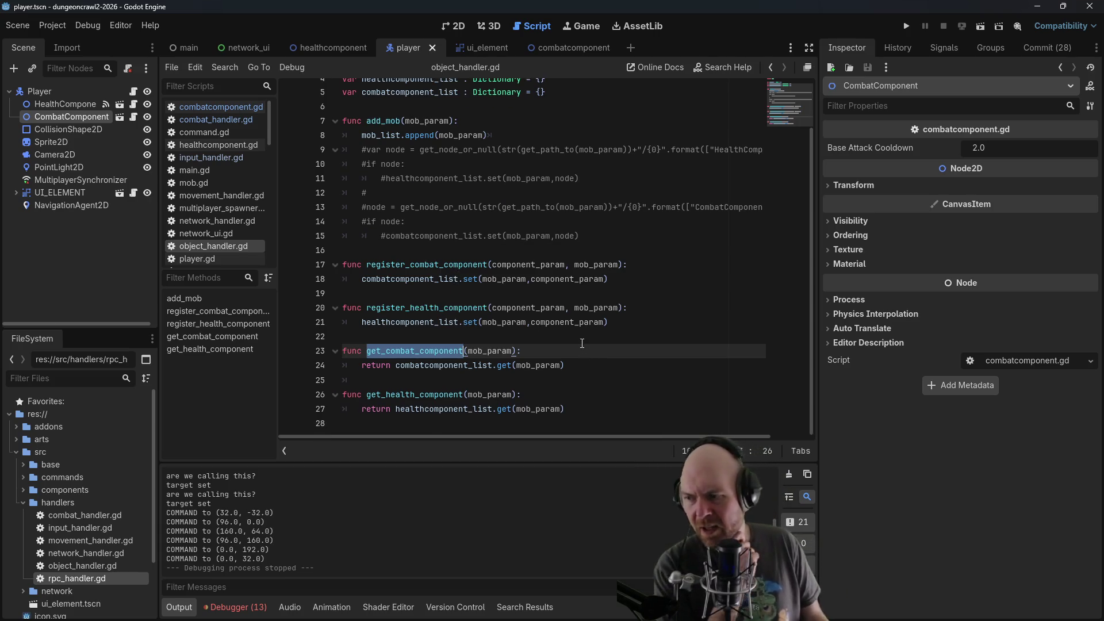
pyautogui.click(659, 280)
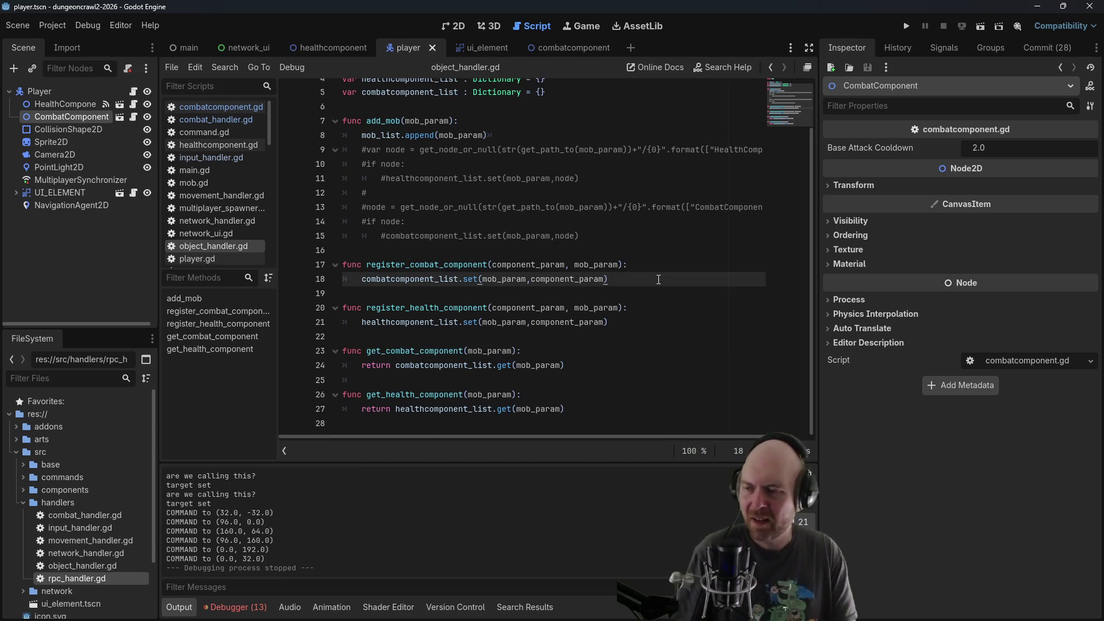
# Insert print("registered combat componenet from the :", mob_param) below line 18, save, and run with F5
pyautogui.press('Return')
pyautogui.write('print("r')
pyautogui.write('egistered')
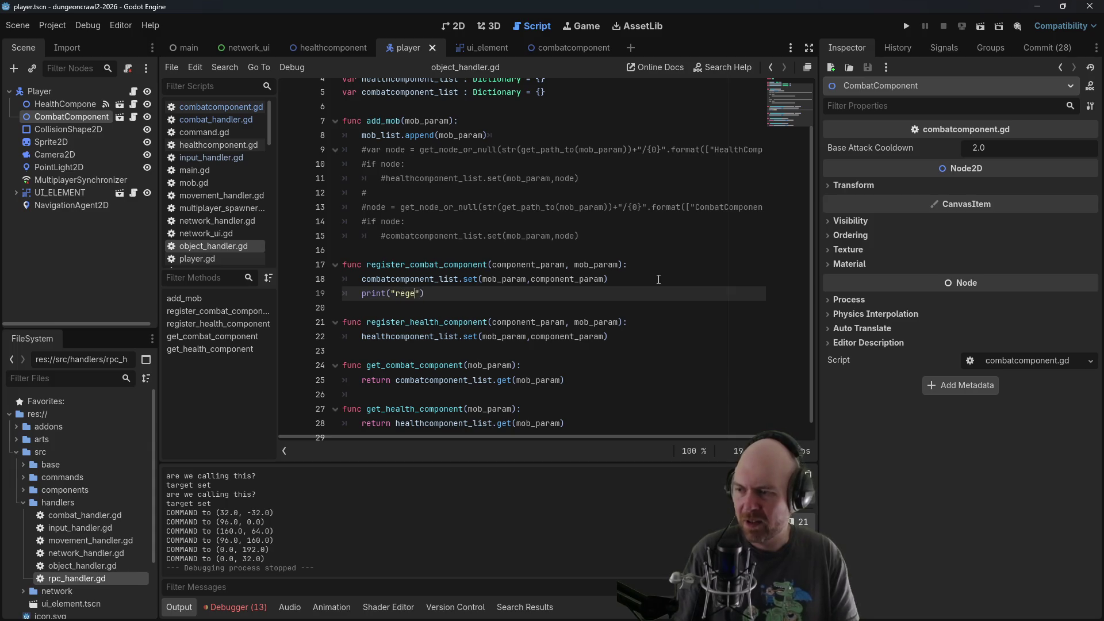
pyautogui.write(' combat componen')
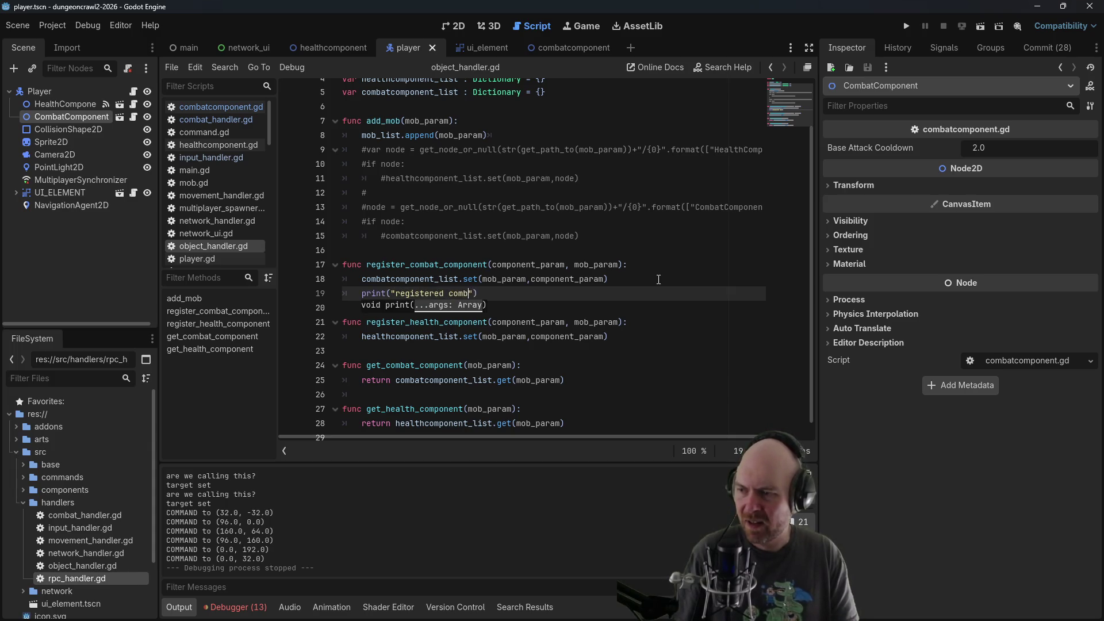
pyautogui.write('et from ')
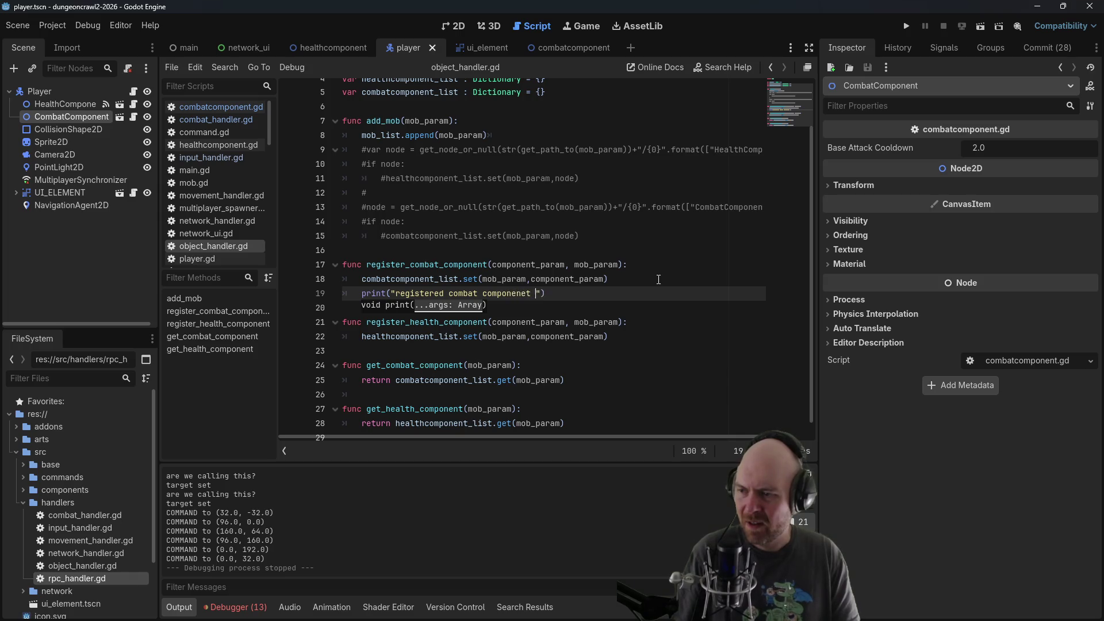
pyautogui.write('the ')
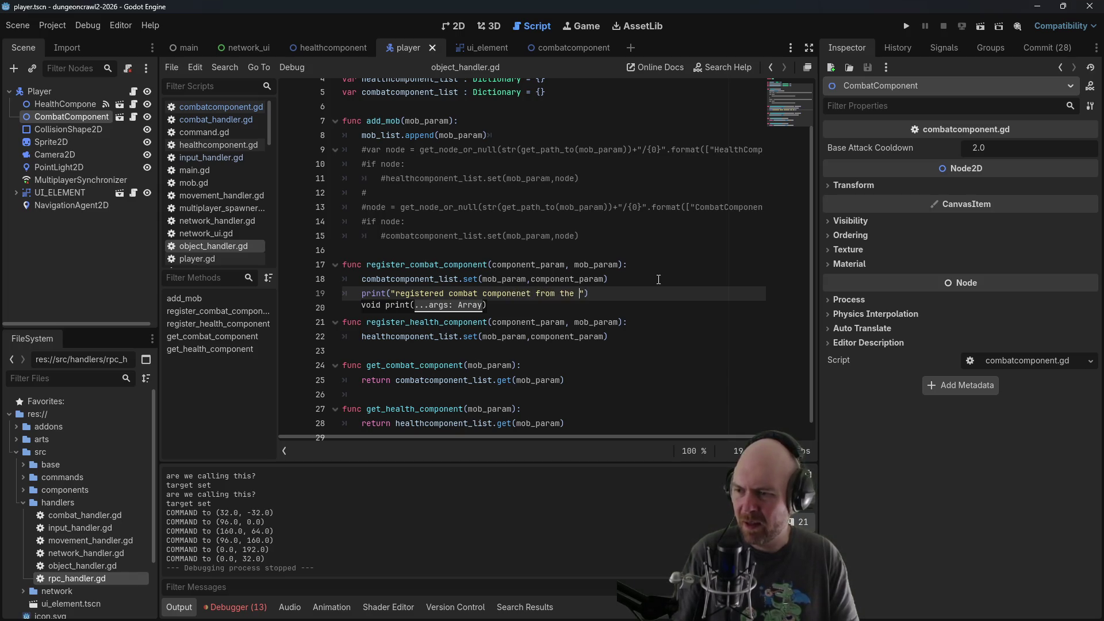
pyautogui.write(':", mob')
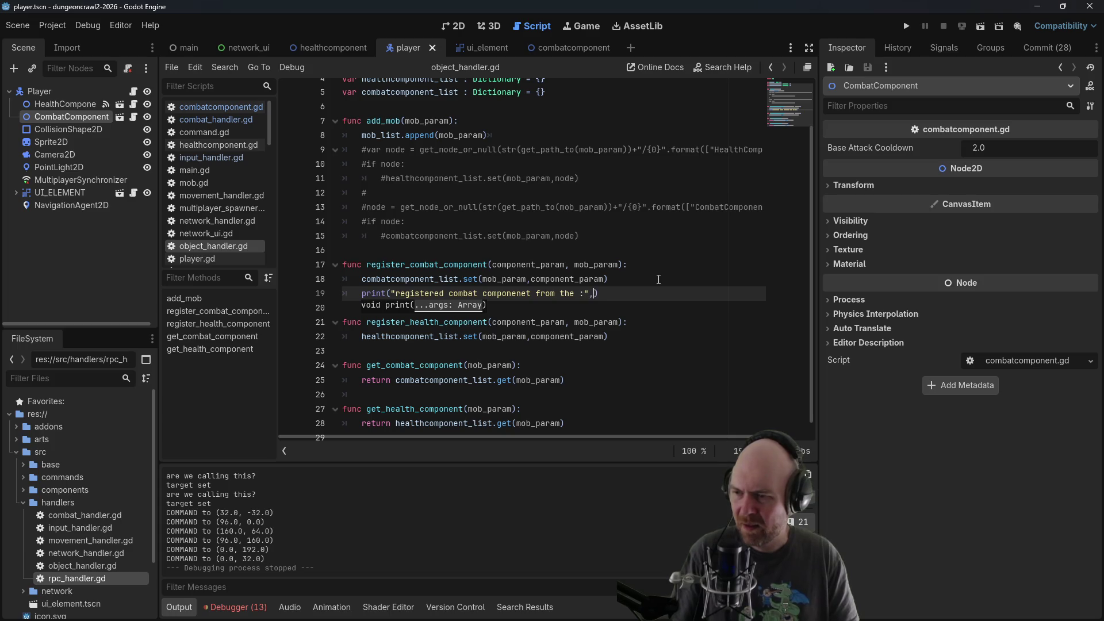
pyautogui.write('_param')
pyautogui.hotkey('ctrl', 's')
pyautogui.press('F5')
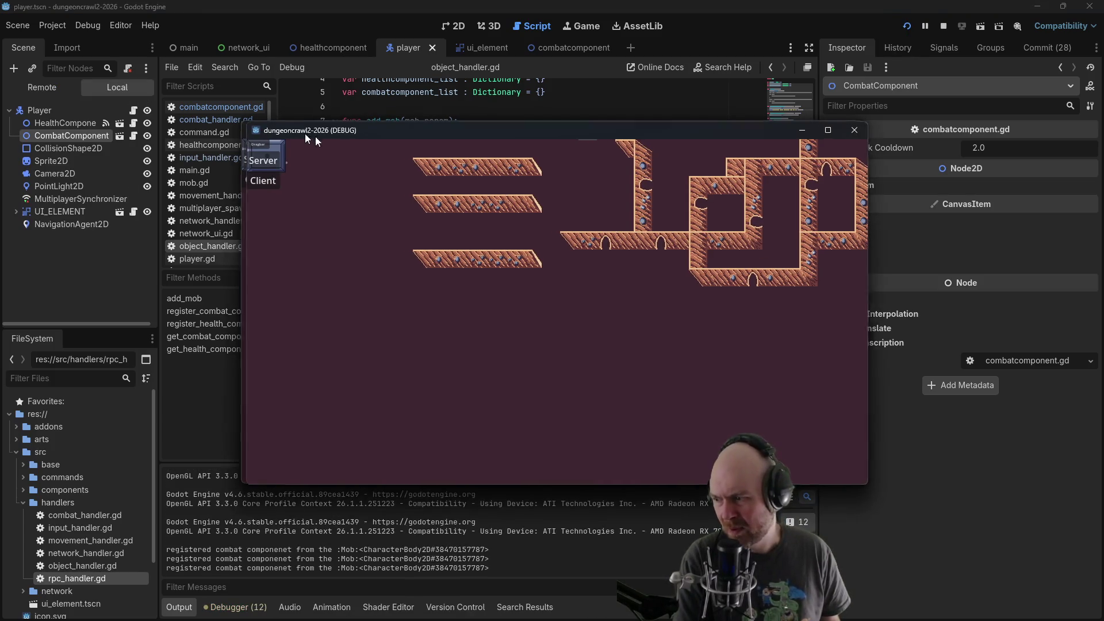
# Join as a client, move the player, and right-click the small mob twice to target it
pyautogui.click(257, 180)
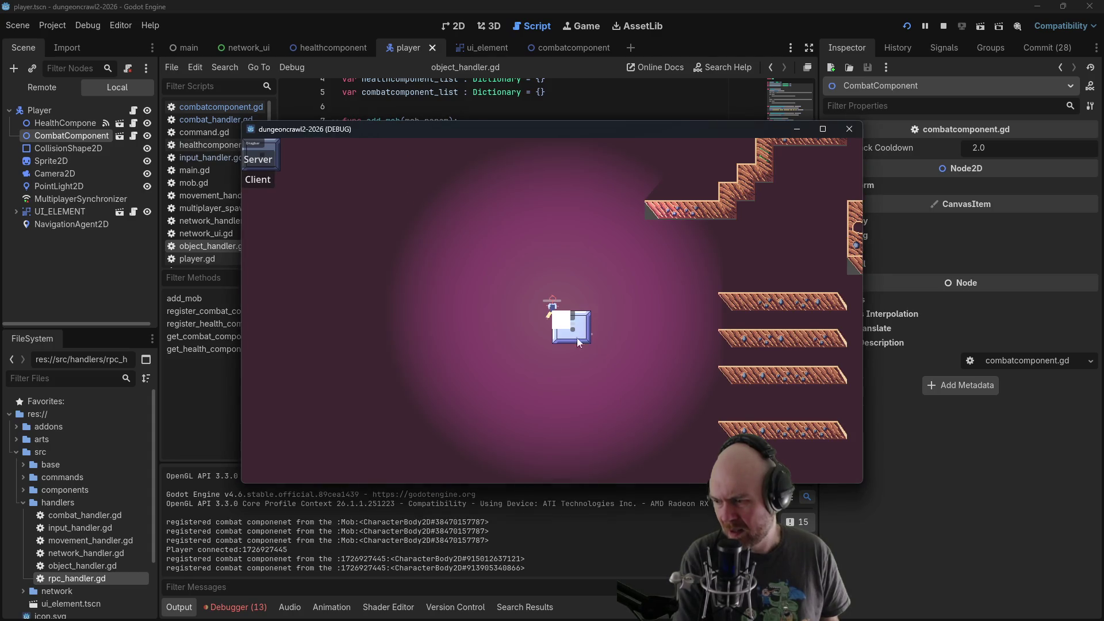
pyautogui.click(573, 288)
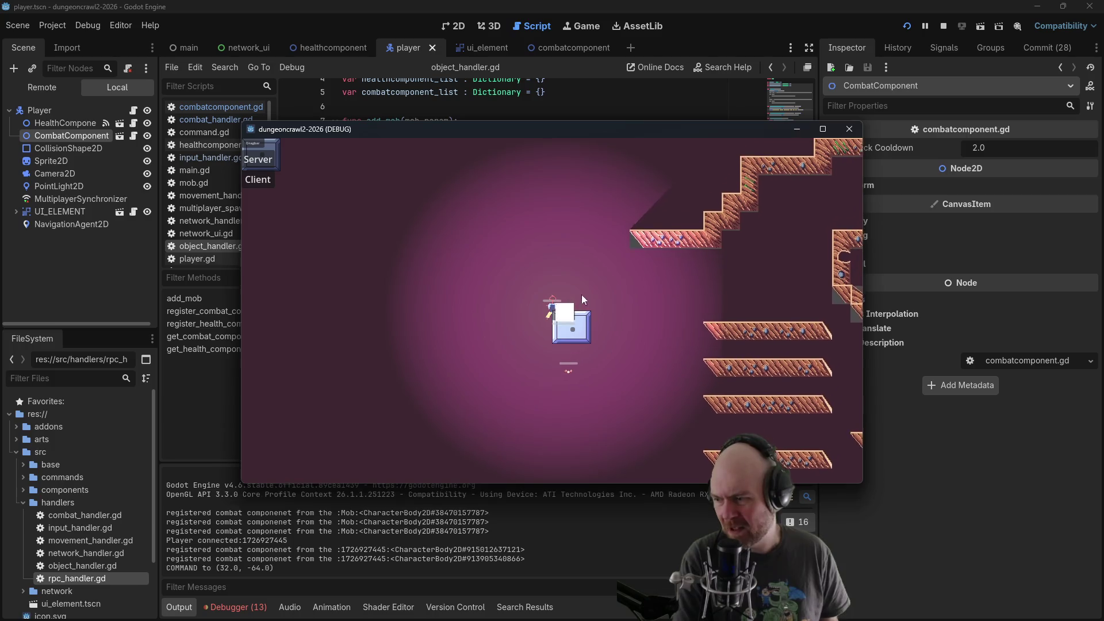
pyautogui.click(567, 380)
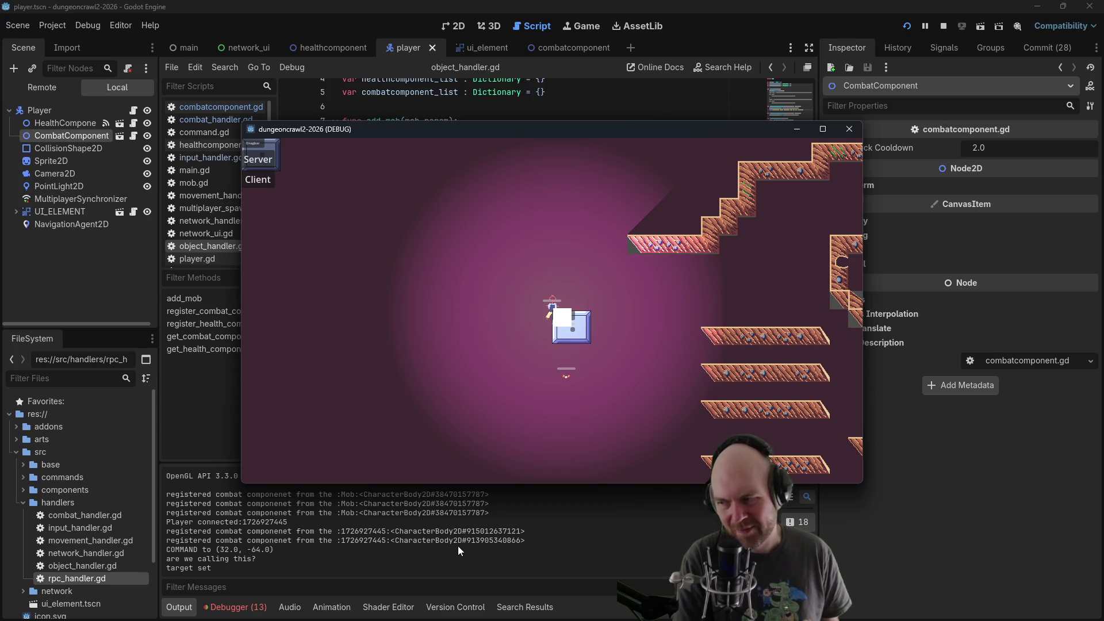
pyautogui.click(630, 325)
pyautogui.click(590, 358)
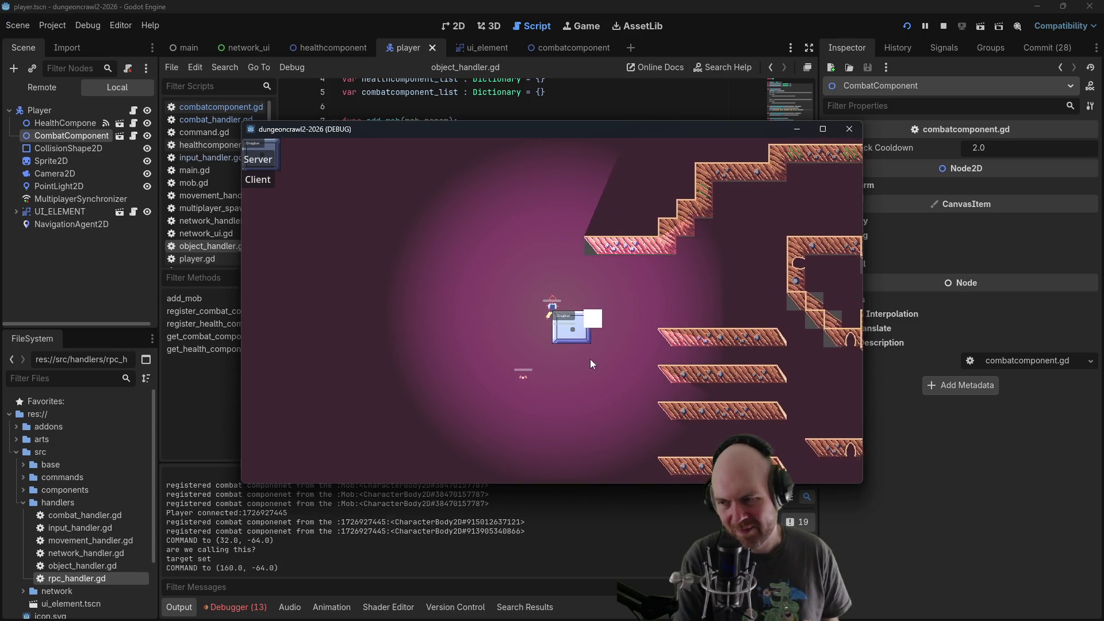
pyautogui.click(543, 390)
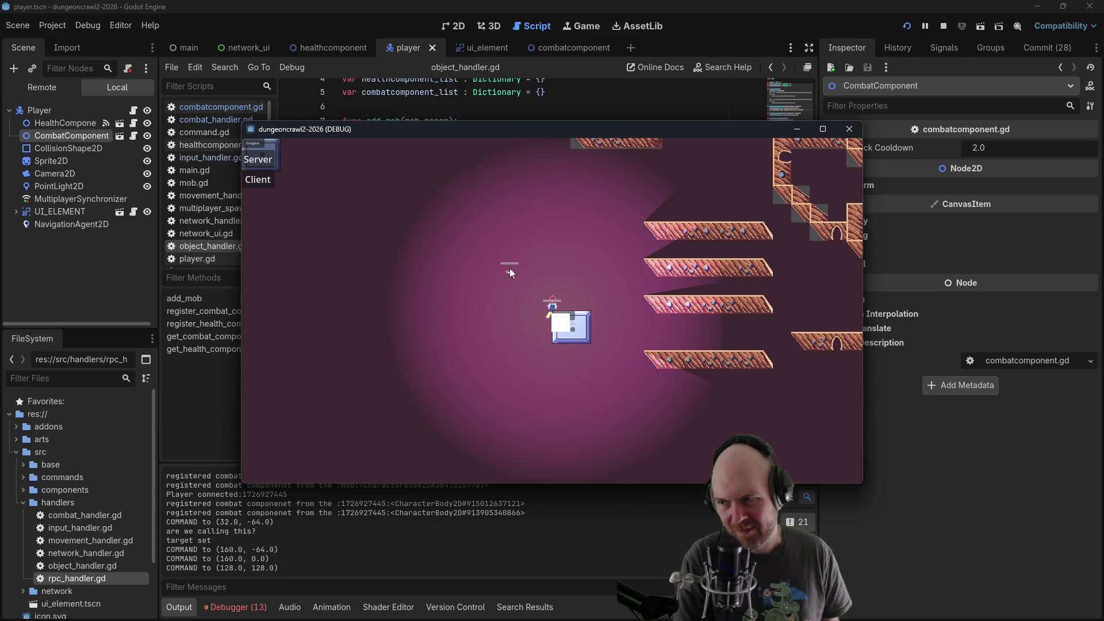
pyautogui.click(509, 273)
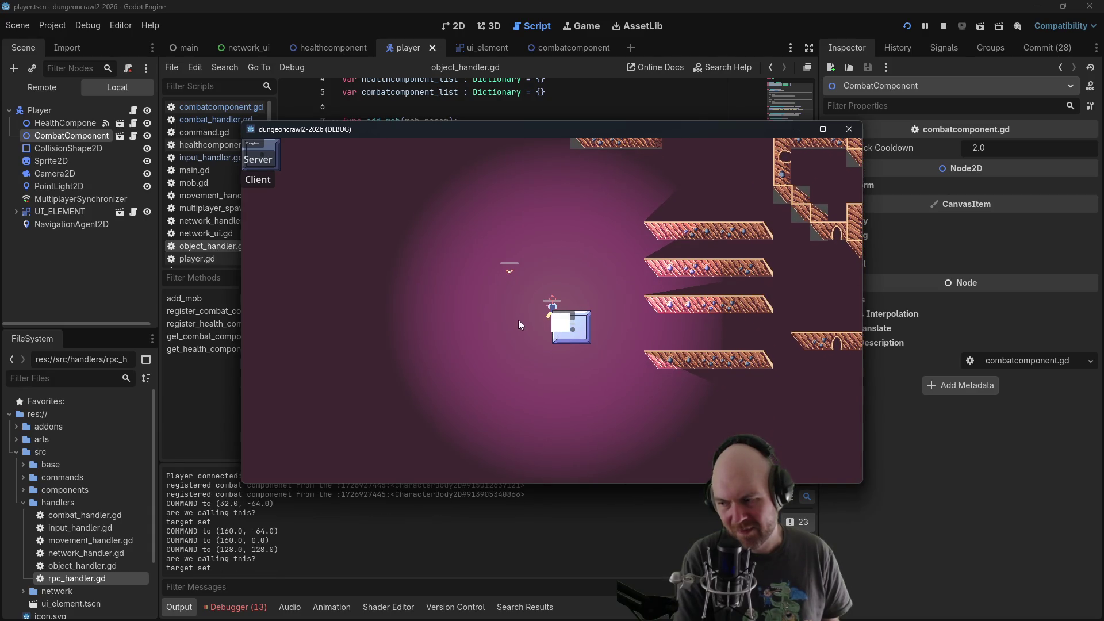
# Walk the player around the dungeon room with a series of left-clicks
pyautogui.click(520, 321)
pyautogui.click(509, 299)
pyautogui.click(498, 277)
pyautogui.click(522, 251)
pyautogui.click(522, 252)
pyautogui.click(623, 277)
pyautogui.click(677, 365)
pyautogui.click(636, 364)
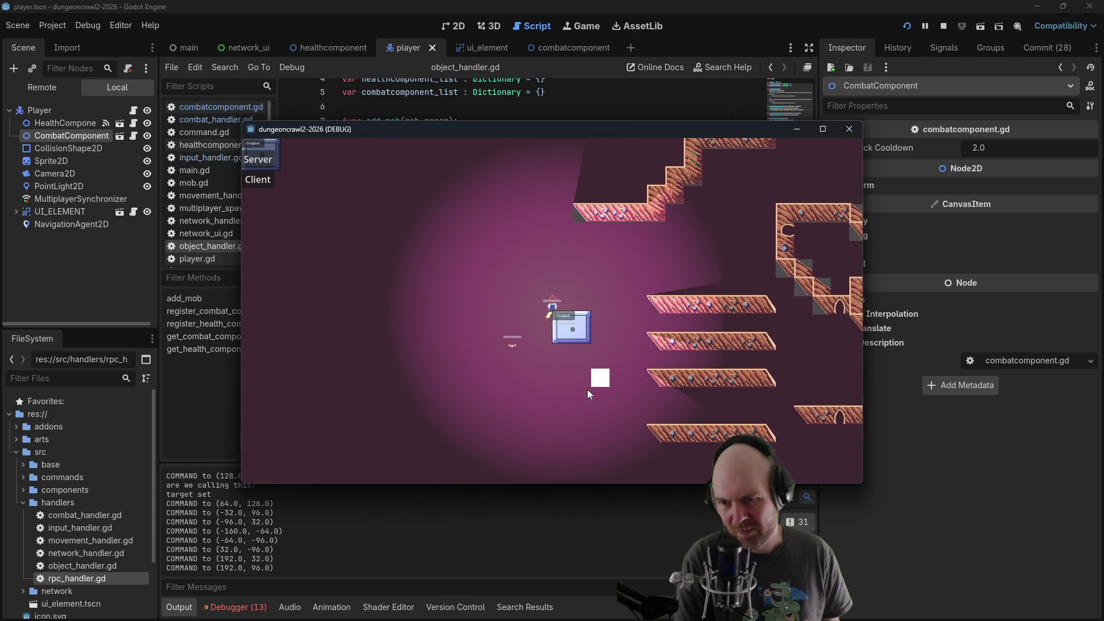
pyautogui.click(531, 384)
pyautogui.click(498, 344)
pyautogui.click(525, 275)
pyautogui.click(503, 264)
pyautogui.click(552, 277)
pyautogui.click(589, 272)
pyautogui.click(646, 298)
pyautogui.click(663, 360)
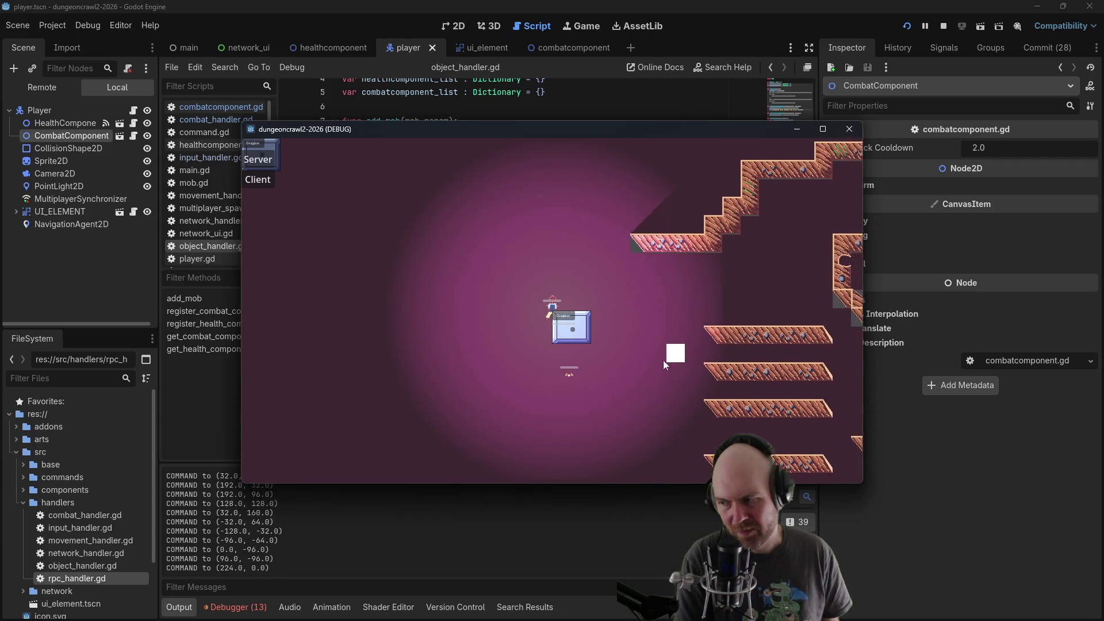
# Right-click the mob four more times to log 'target set', then close the game
pyautogui.click(457, 344)
pyautogui.click(457, 344)
pyautogui.click(457, 344)
pyautogui.click(457, 344)
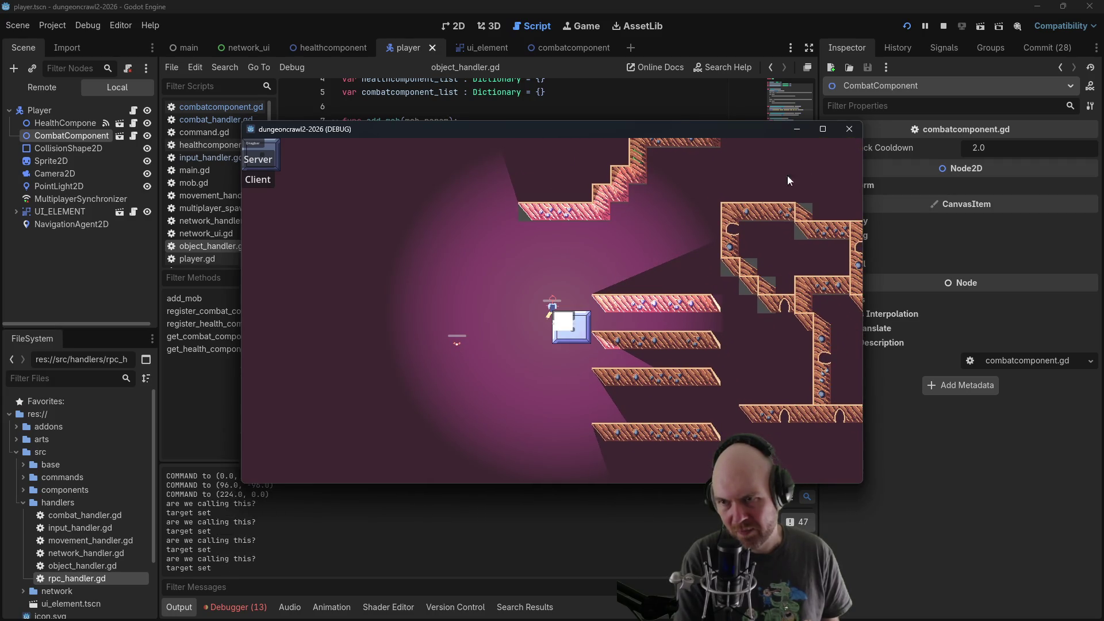
pyautogui.click(845, 130)
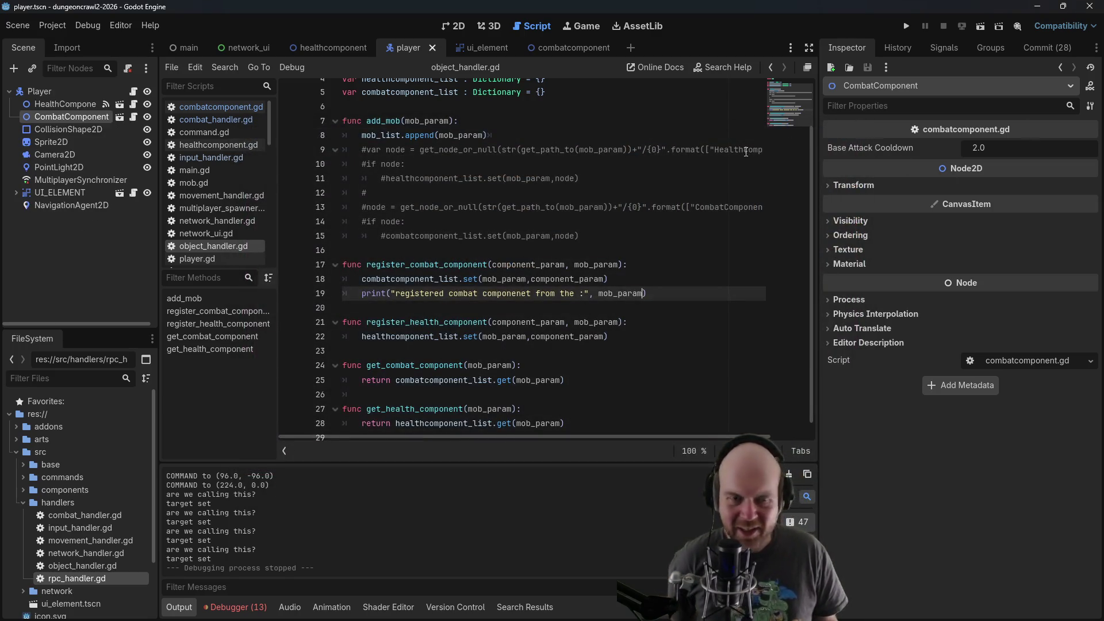
pyautogui.click(533, 223)
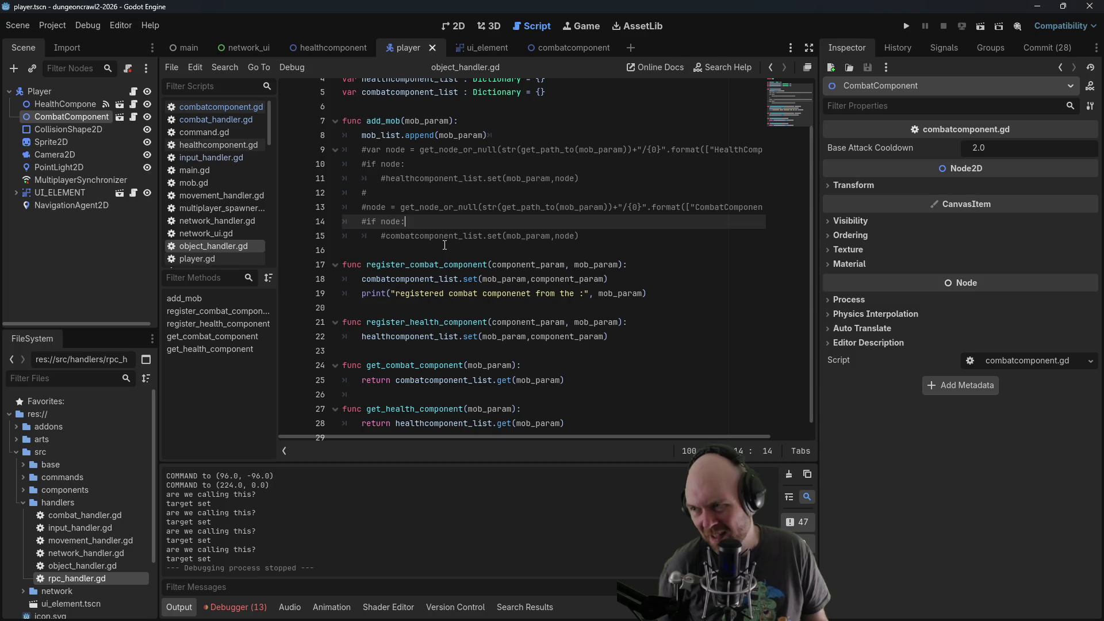
pyautogui.scroll(2, 491, 262)
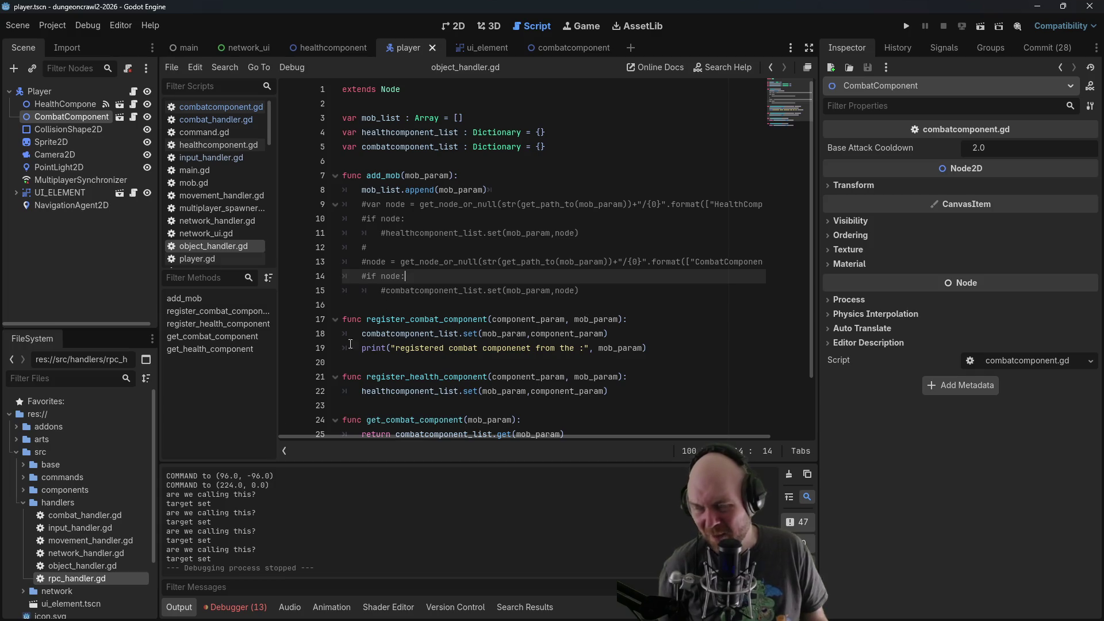
pyautogui.click(106, 568)
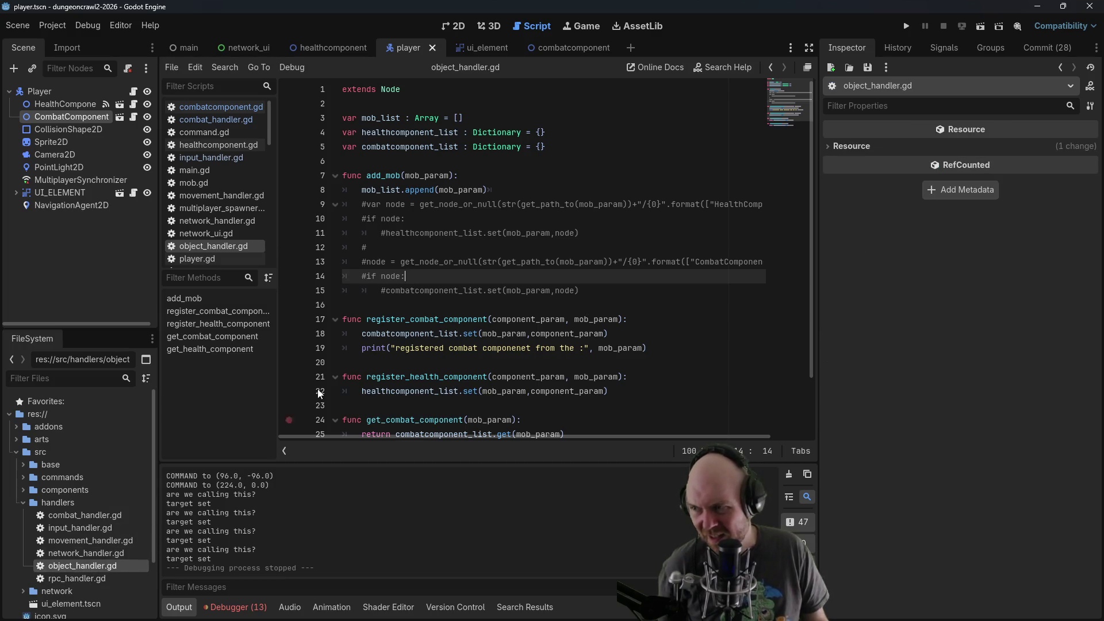
pyautogui.click(407, 291)
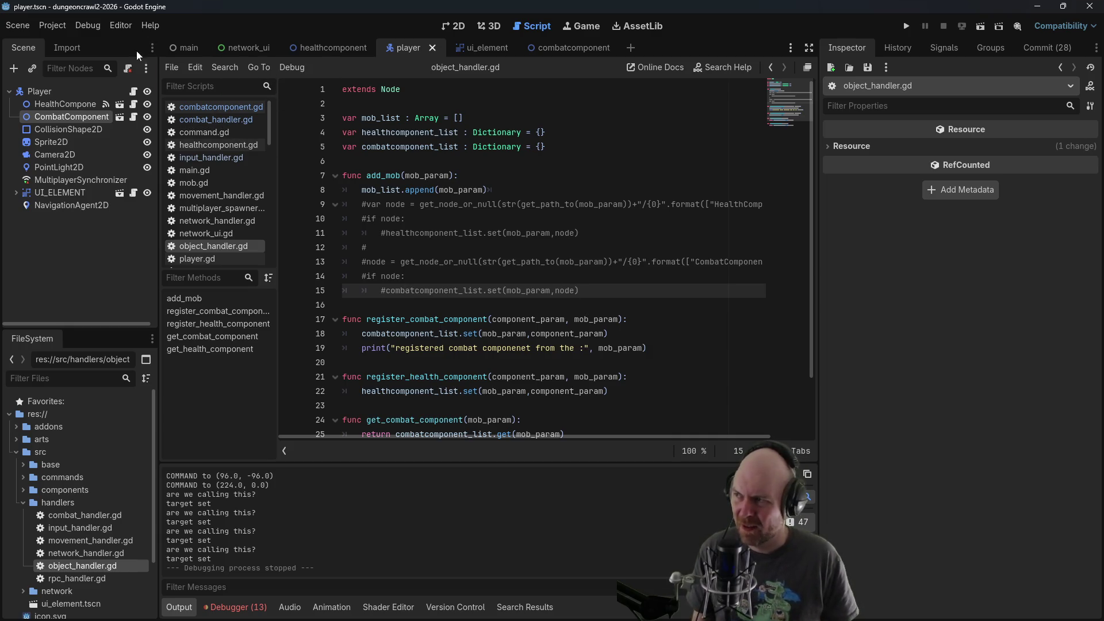
pyautogui.click(53, 25)
# Check the Autoloads list under Project Settings > Globals, then close the window
pyautogui.click(56, 39)
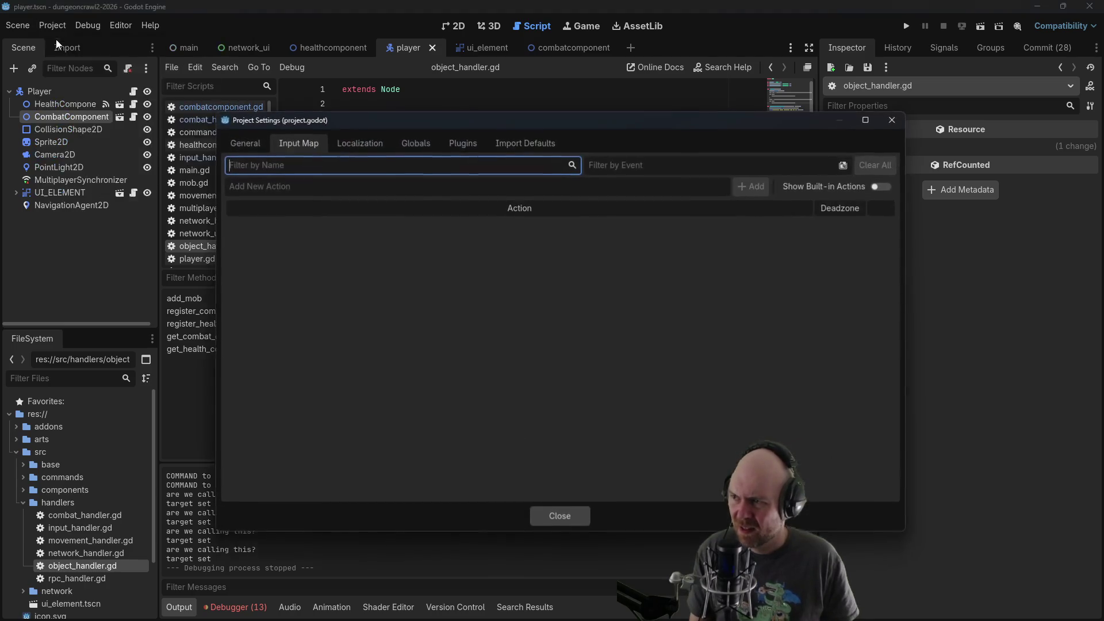
pyautogui.click(435, 142)
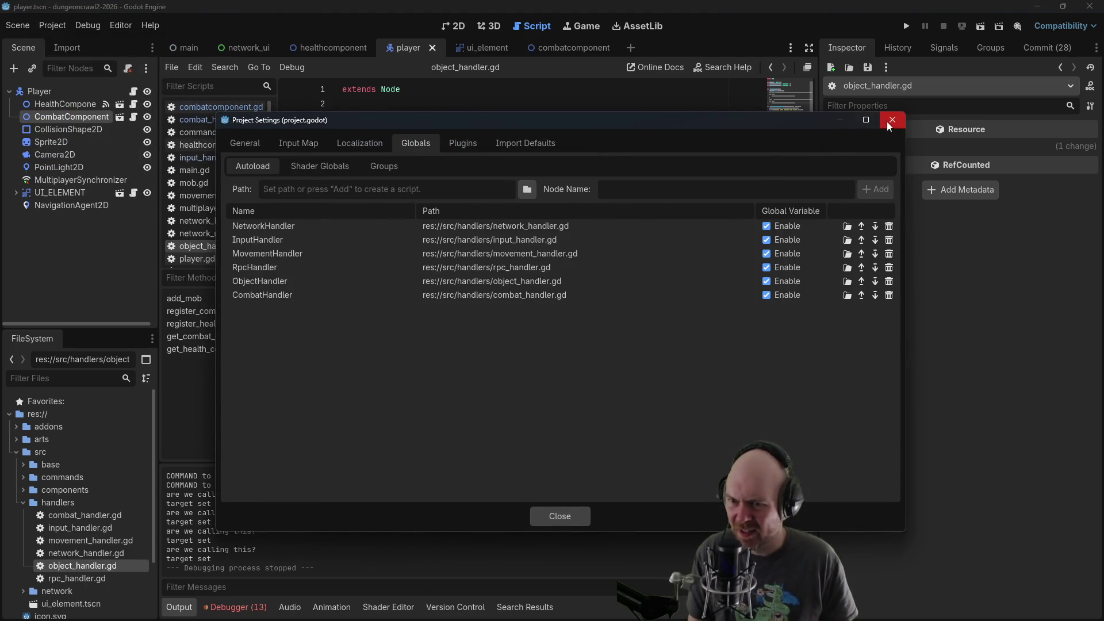
pyautogui.click(892, 120)
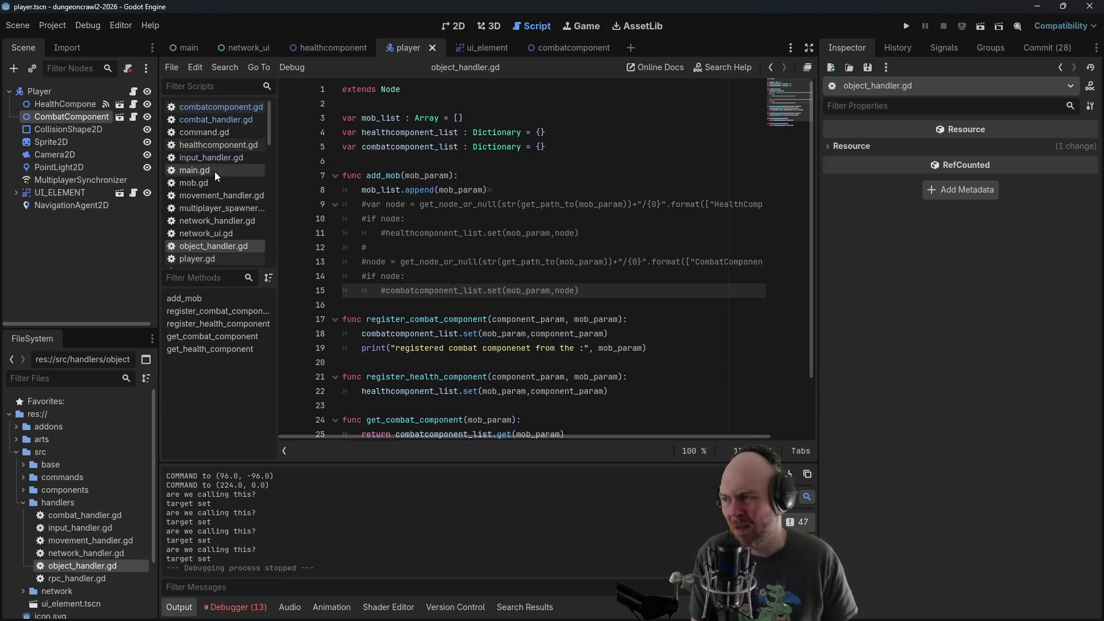
# Review the _ready registration in combatcomponent.gd and line 13 of object_handler.gd
pyautogui.click(231, 107)
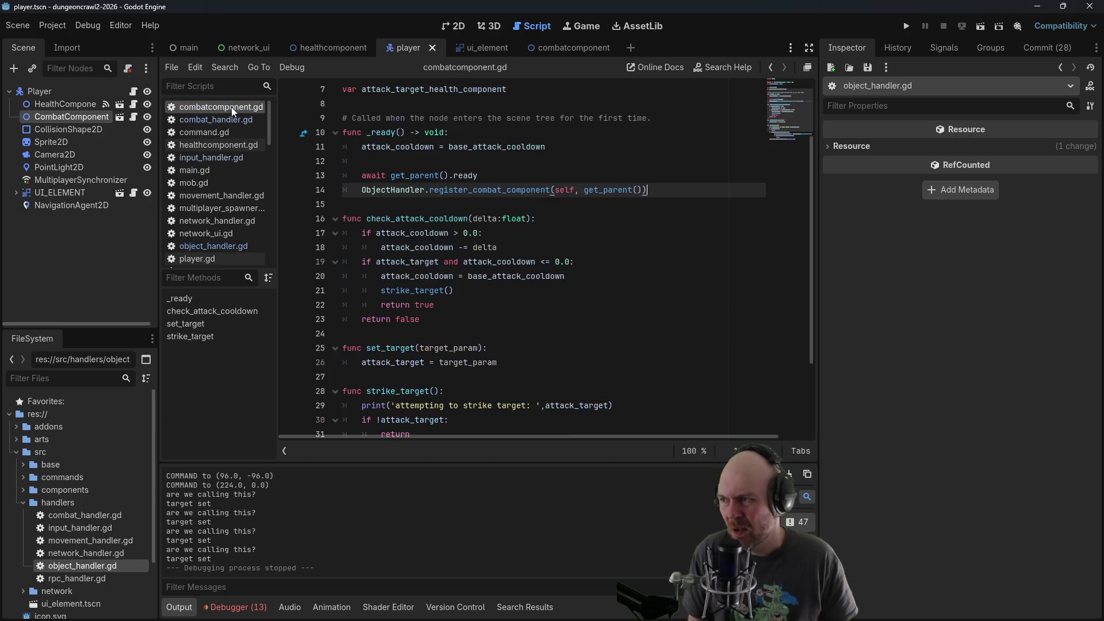
pyautogui.scroll(1, 561, 210)
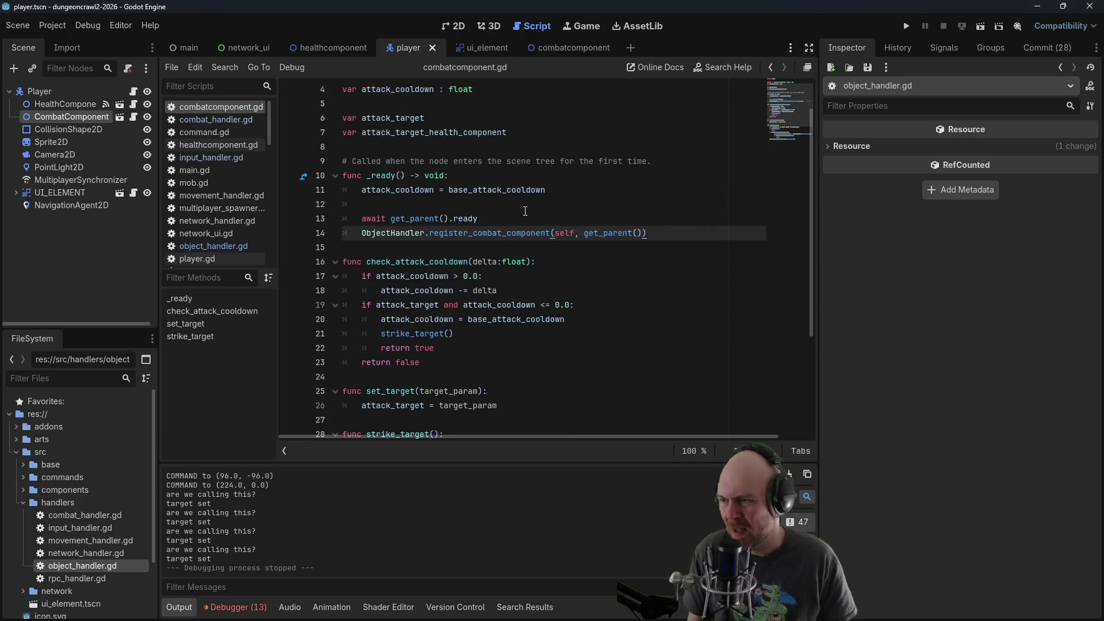
pyautogui.scroll(1, 521, 214)
pyautogui.click(445, 247)
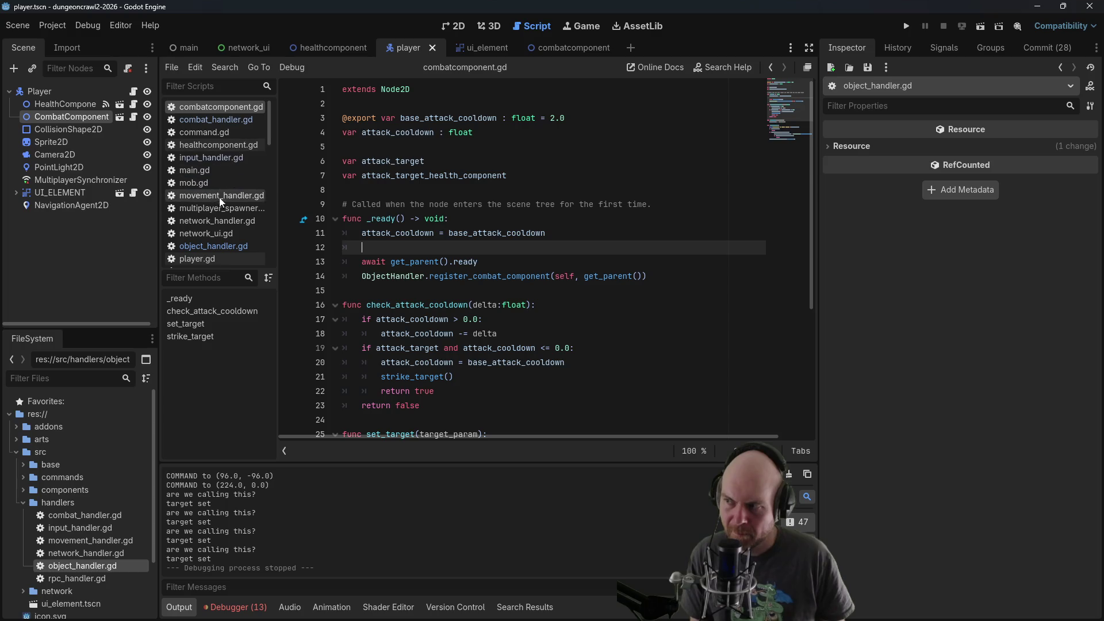
pyautogui.doubleClick(101, 564)
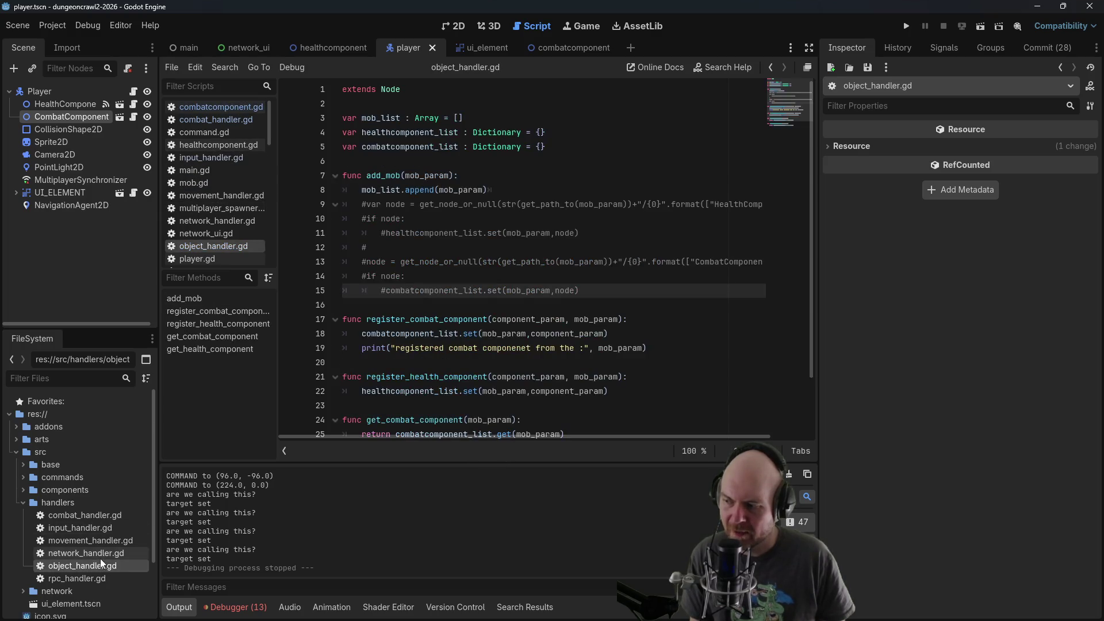
pyautogui.click(452, 265)
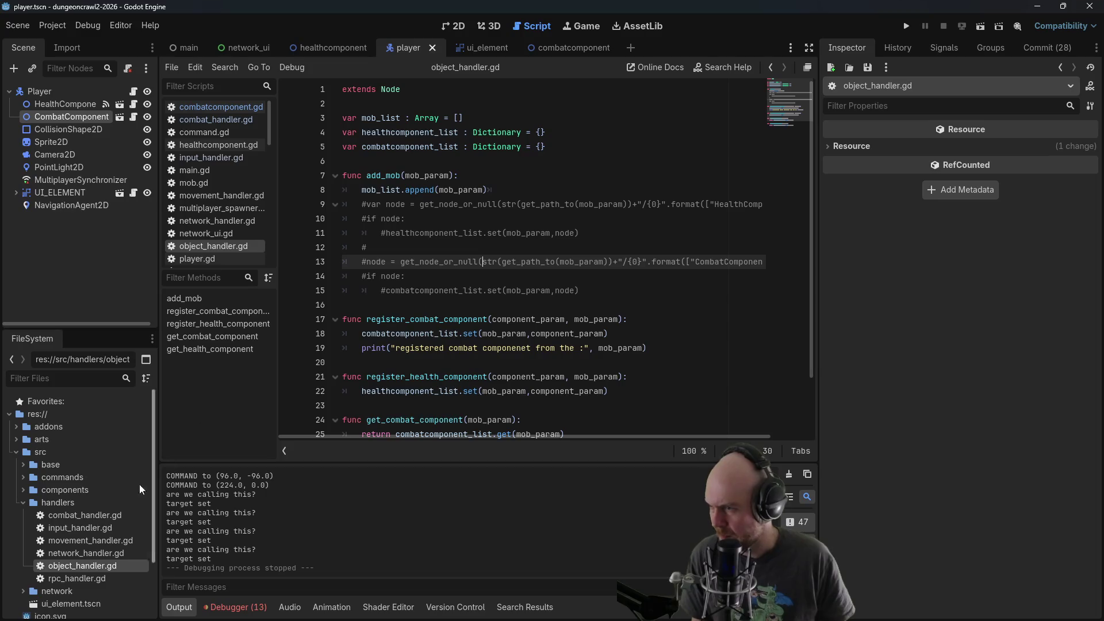
# Select the if !multiplayer.is_server() early-return condition in combat_handler.gd's _physics_process
pyautogui.doubleClick(74, 516)
pyautogui.click(446, 193)
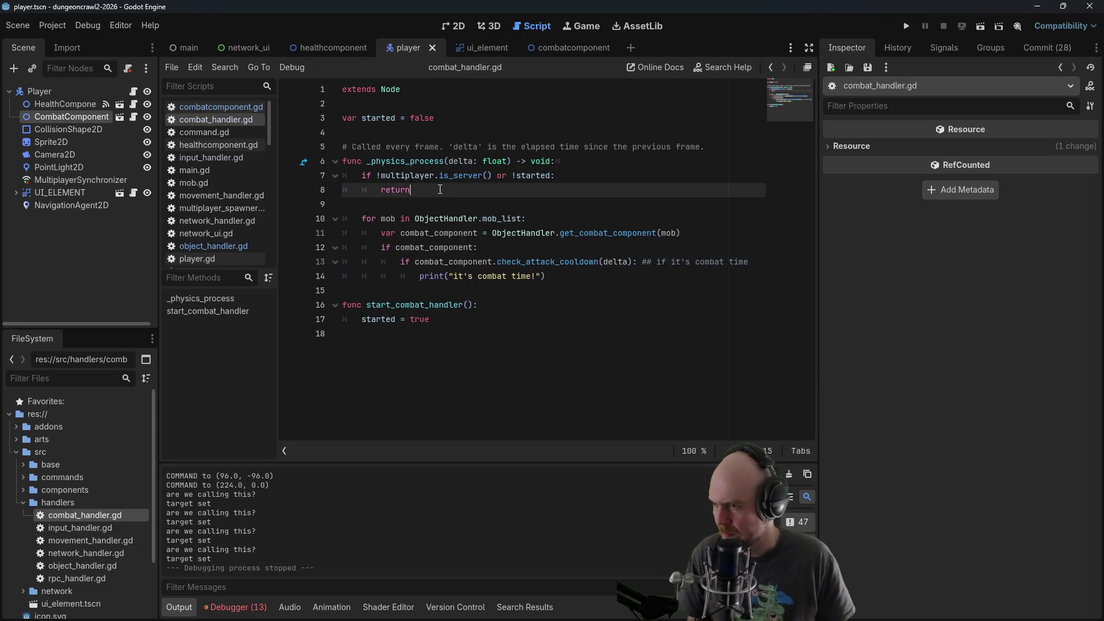
pyautogui.moveTo(445, 193); pyautogui.dragTo(274, 172)
pyautogui.click(414, 194)
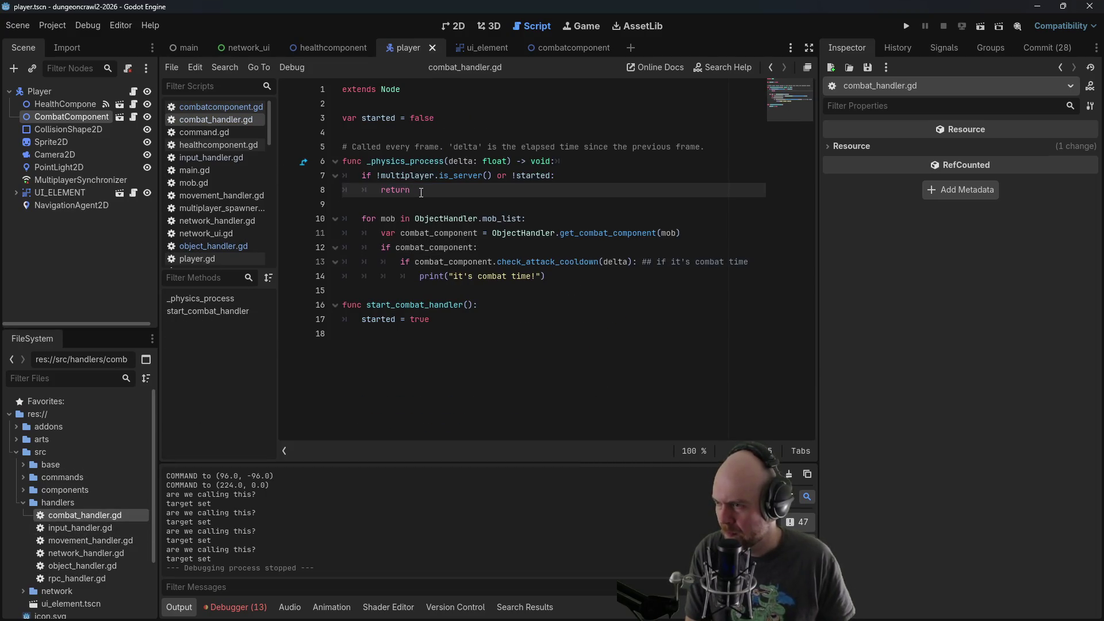
pyautogui.moveTo(496, 175); pyautogui.dragTo(357, 181)
pyautogui.hotkey('ctrl', 'c')
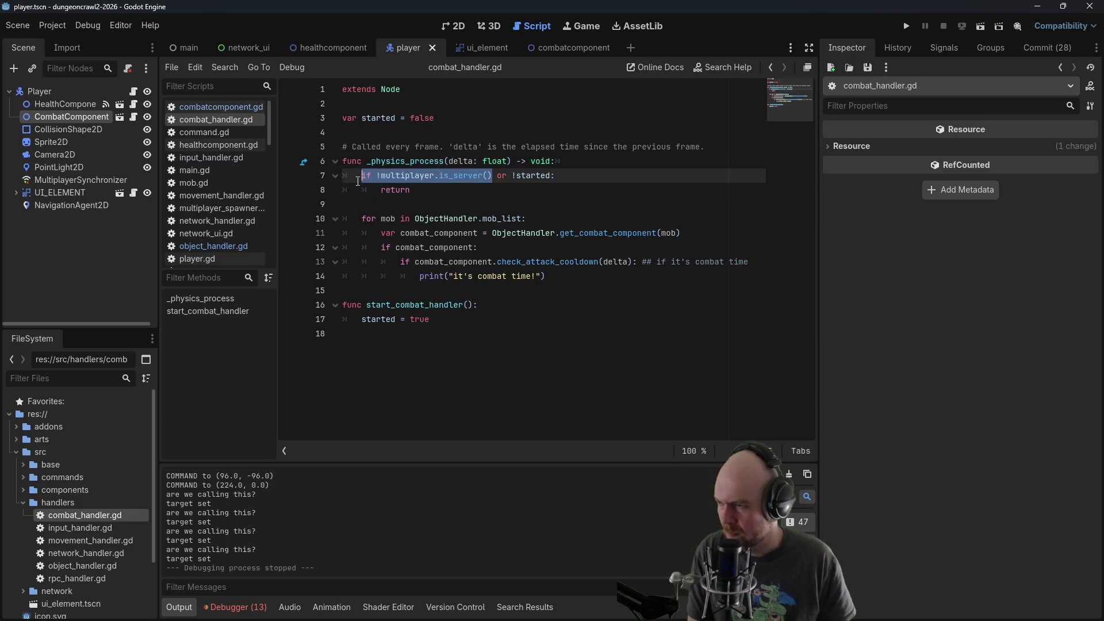
pyautogui.click(229, 105)
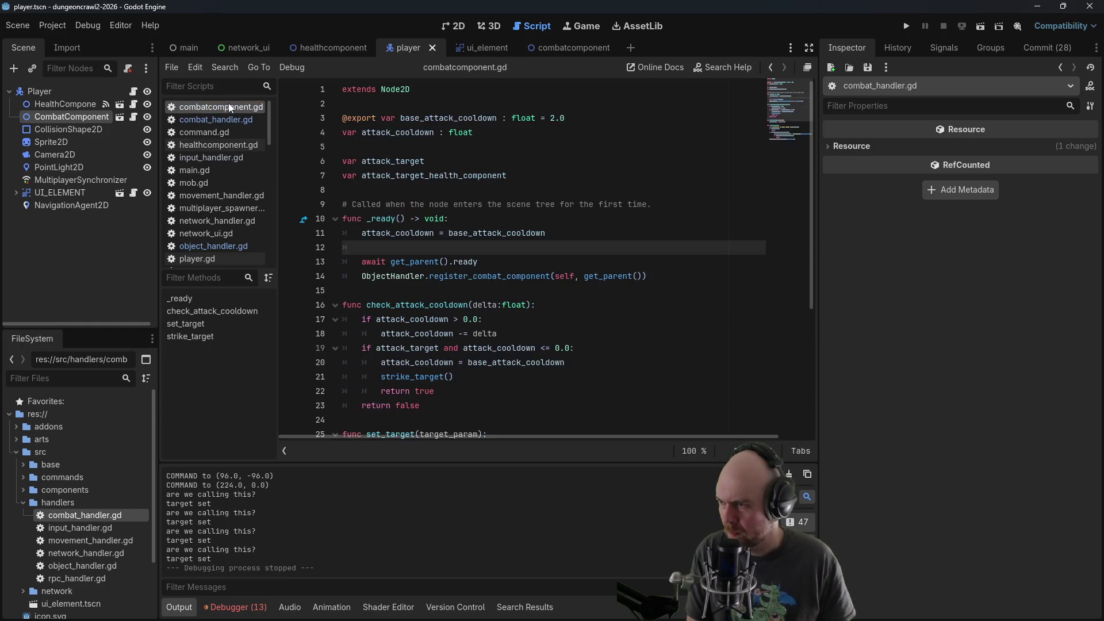
# In combatcomponent.gd, wrap the await and registration lines in 'if multiplayer.is_server():' and save
pyautogui.press('Return')
pyautogui.hotkey('ctrl', 'v')
pyautogui.click(379, 262)
pyautogui.press('BackSpace')
pyautogui.press('End')
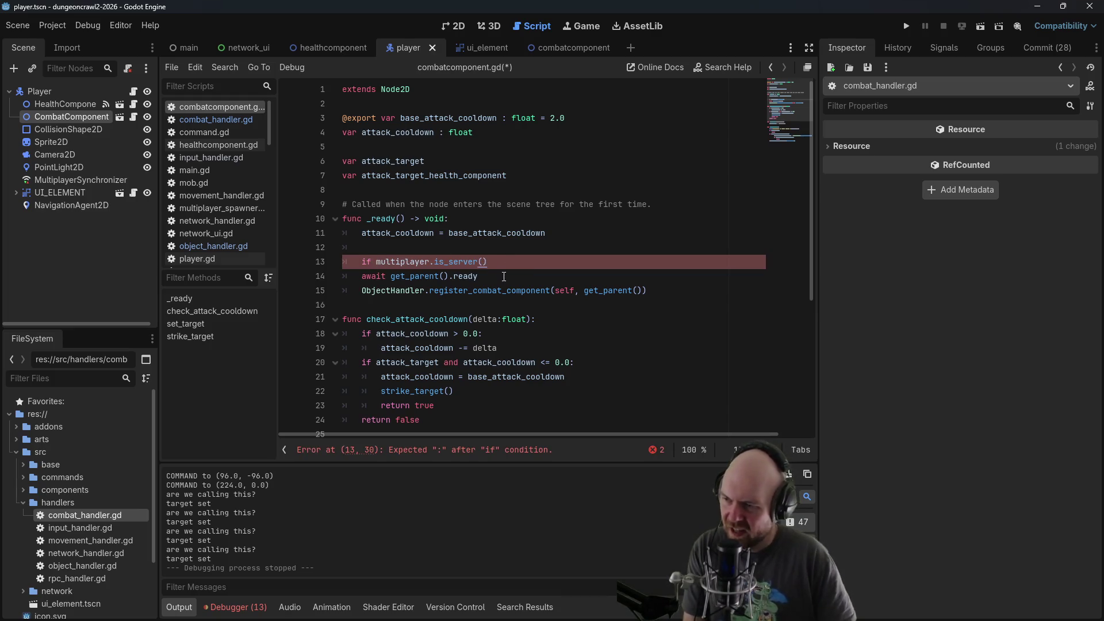
pyautogui.write(':')
pyautogui.click(361, 277)
pyautogui.press('Tab')
pyautogui.press('Down')
pyautogui.press('Tab')
pyautogui.hotkey('ctrl', 's')
pyautogui.click(494, 262)
pyautogui.moveTo(494, 261)
pyautogui.mouseDown()
pyautogui.moveTo(348, 264)
pyautogui.moveTo(358, 266)
pyautogui.mouseUp()
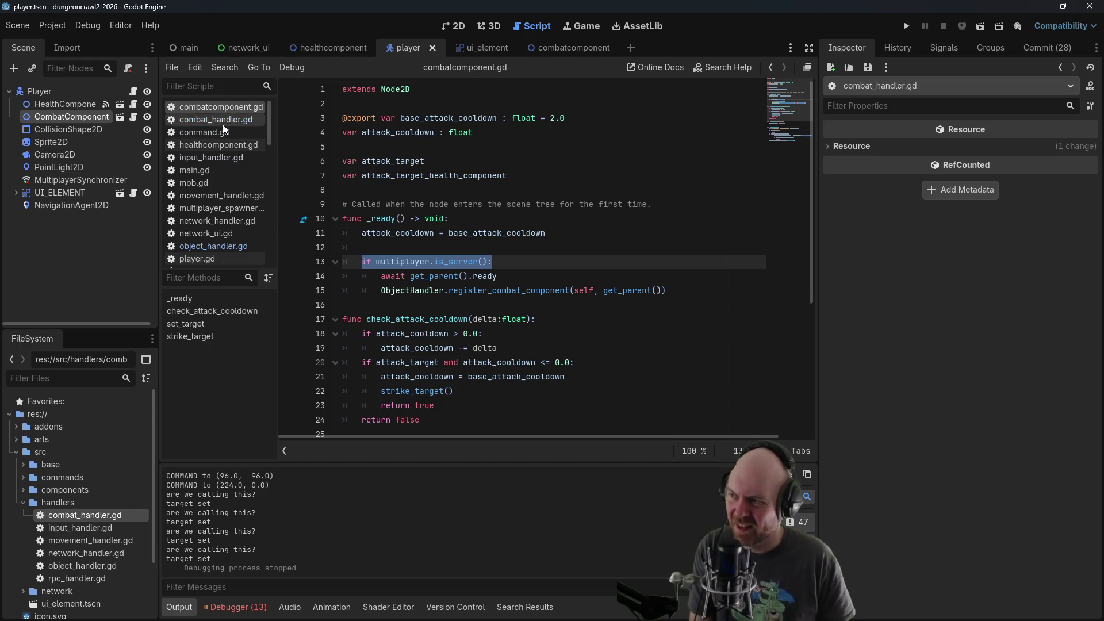
# In healthcomponent.gd, add 'if multiplayer.is_server():' above the await, indent both lines below, and press F5
pyautogui.click(223, 145)
pyautogui.click(584, 319)
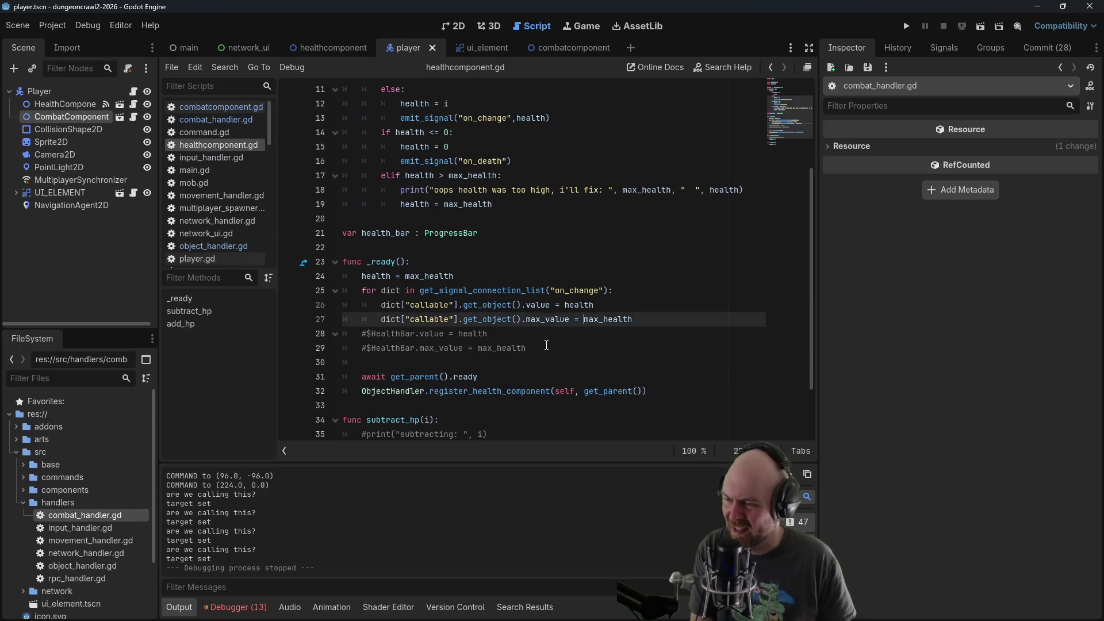
pyautogui.scroll(2, 546, 346)
pyautogui.scroll(-2, 540, 348)
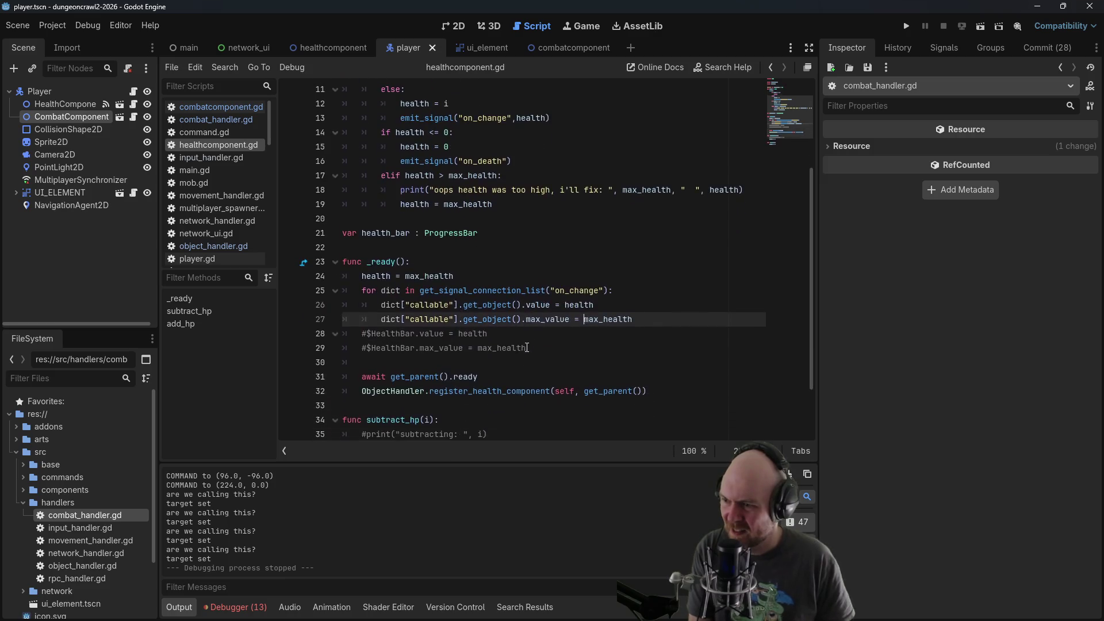
pyautogui.scroll(4, 498, 339)
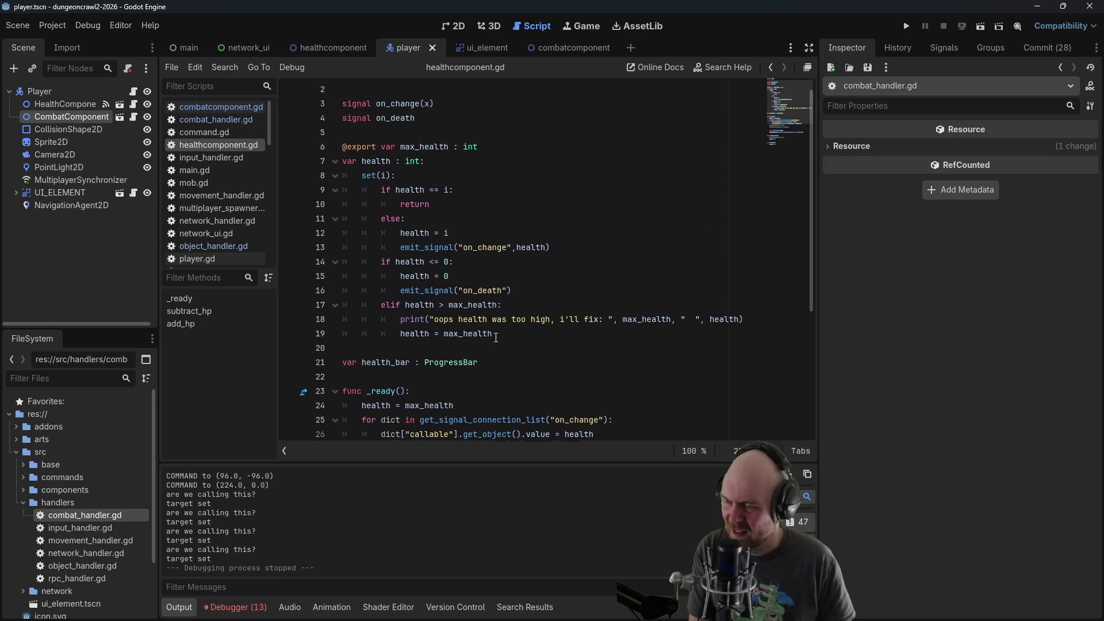
pyautogui.scroll(-4, 461, 205)
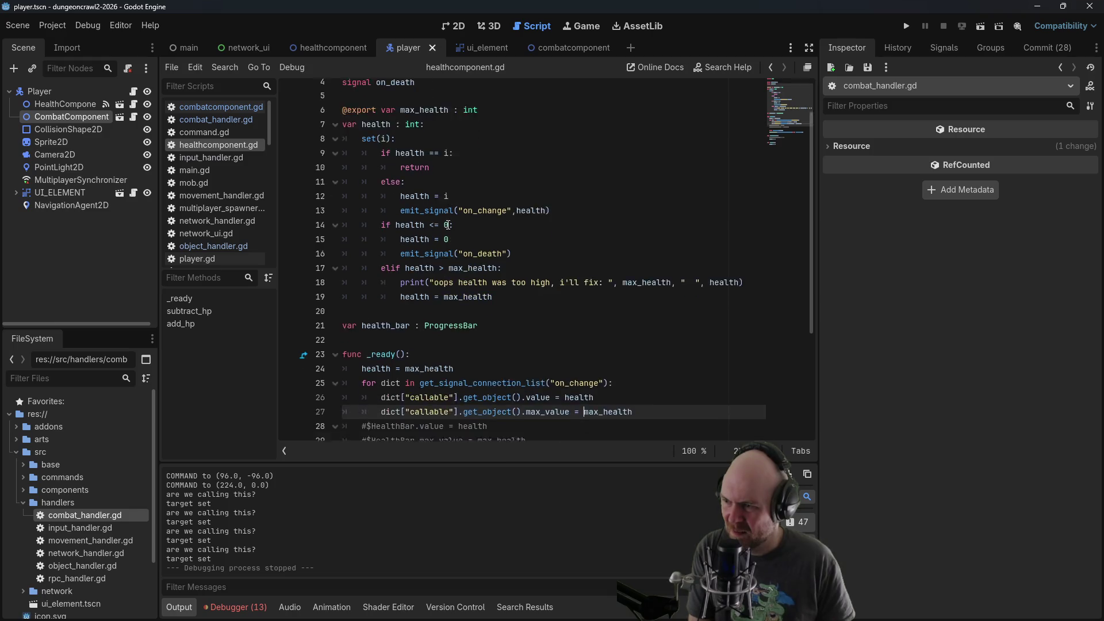
pyautogui.click(385, 337)
pyautogui.press('Return')
pyautogui.write('if multiplayer.is_server():')
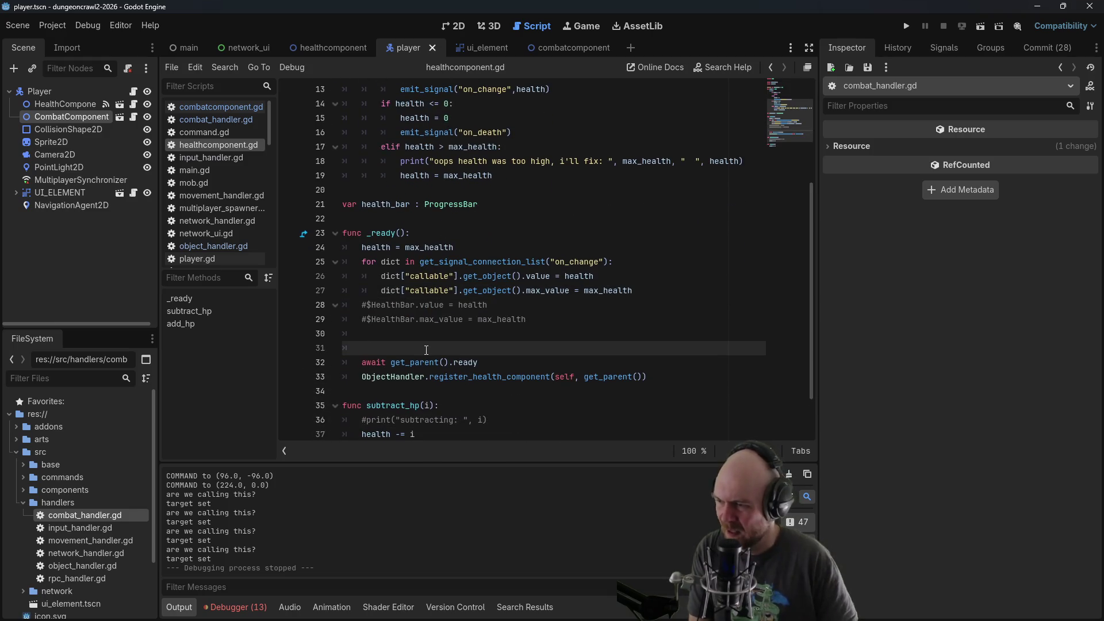
pyautogui.click(363, 364)
pyautogui.press('Tab')
pyautogui.press('Down')
pyautogui.press('Tab')
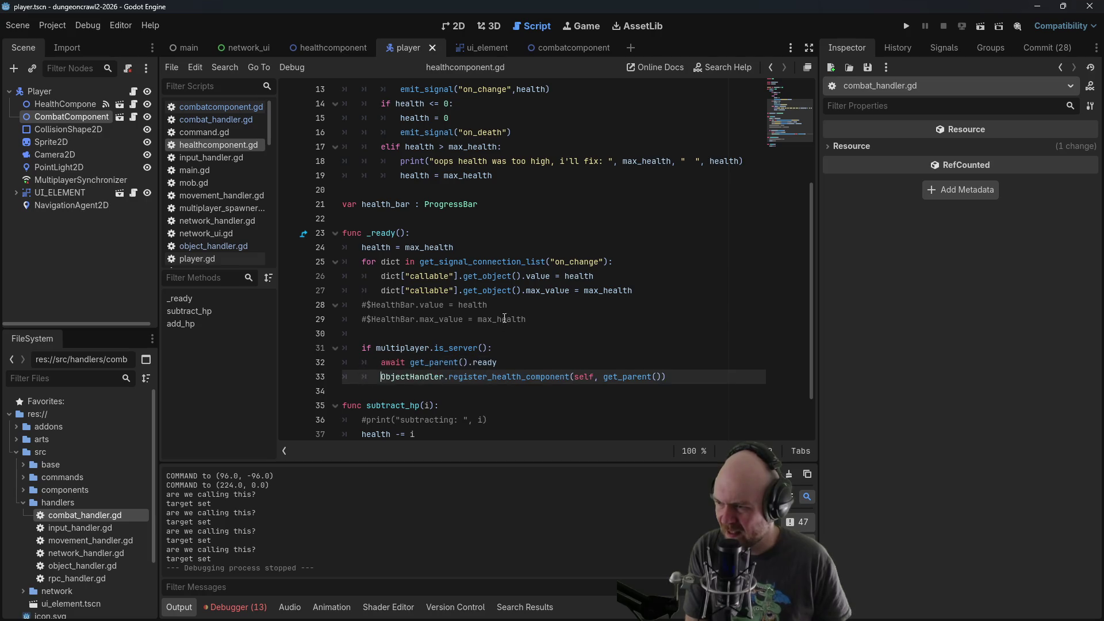
pyautogui.press('F5')
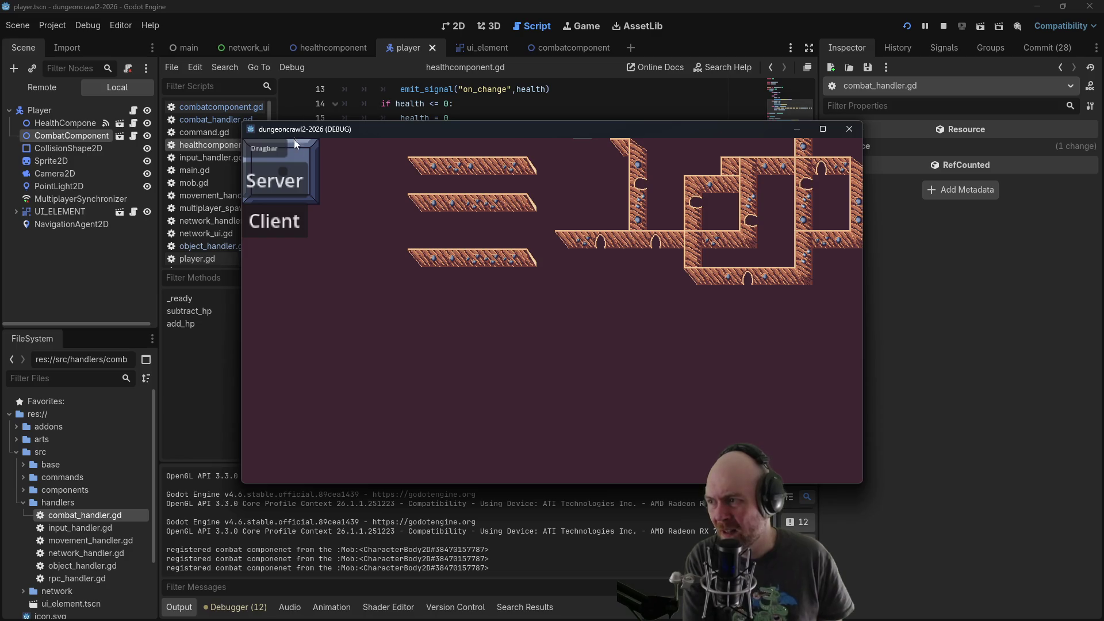
# Start the game as Server, move the player up-left and up-right, and right-click the mob to target it
pyautogui.click(304, 156)
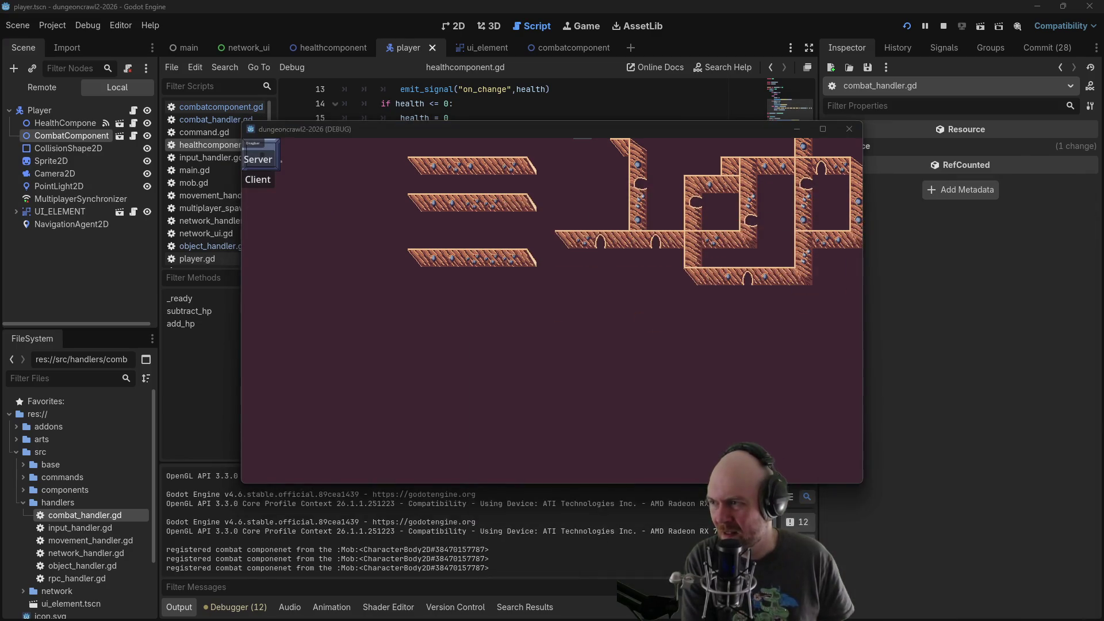
pyautogui.click(483, 297)
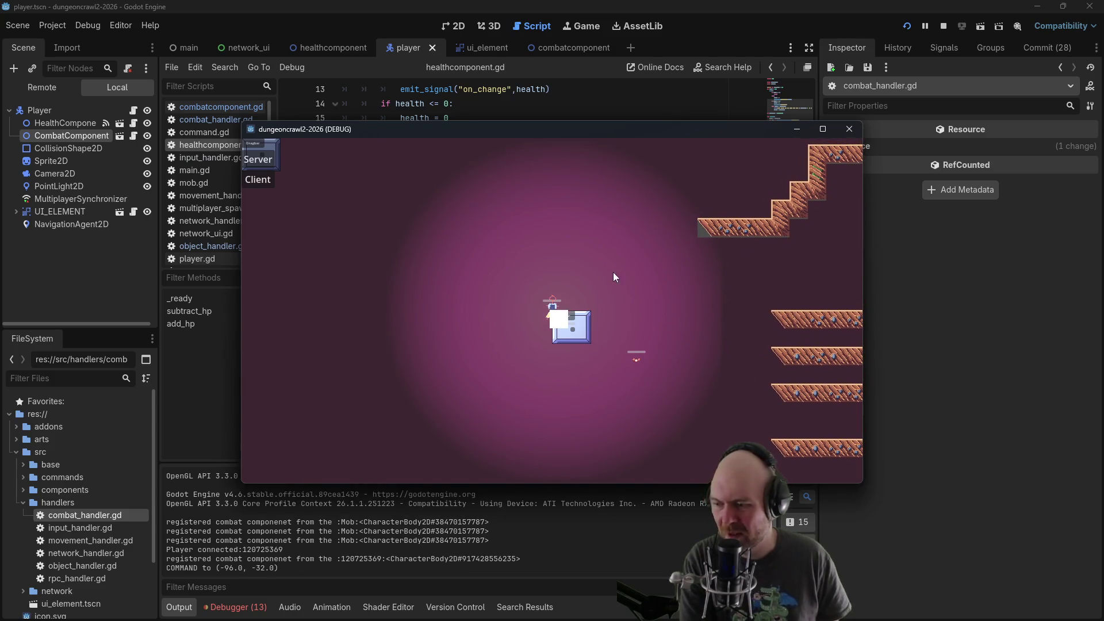
pyautogui.click(613, 271)
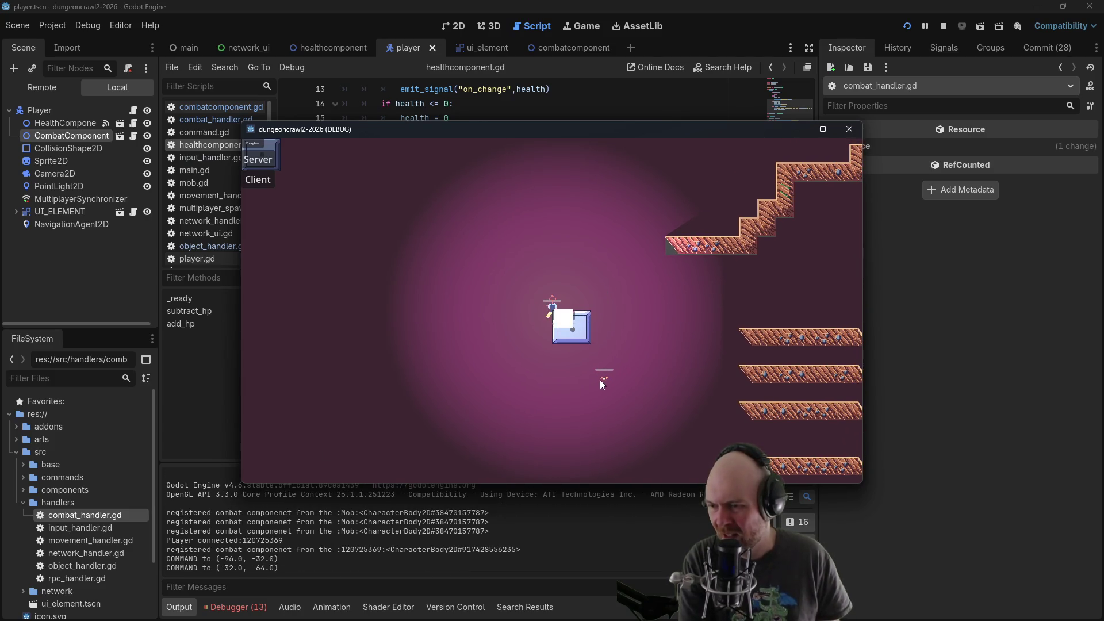
pyautogui.click(604, 379)
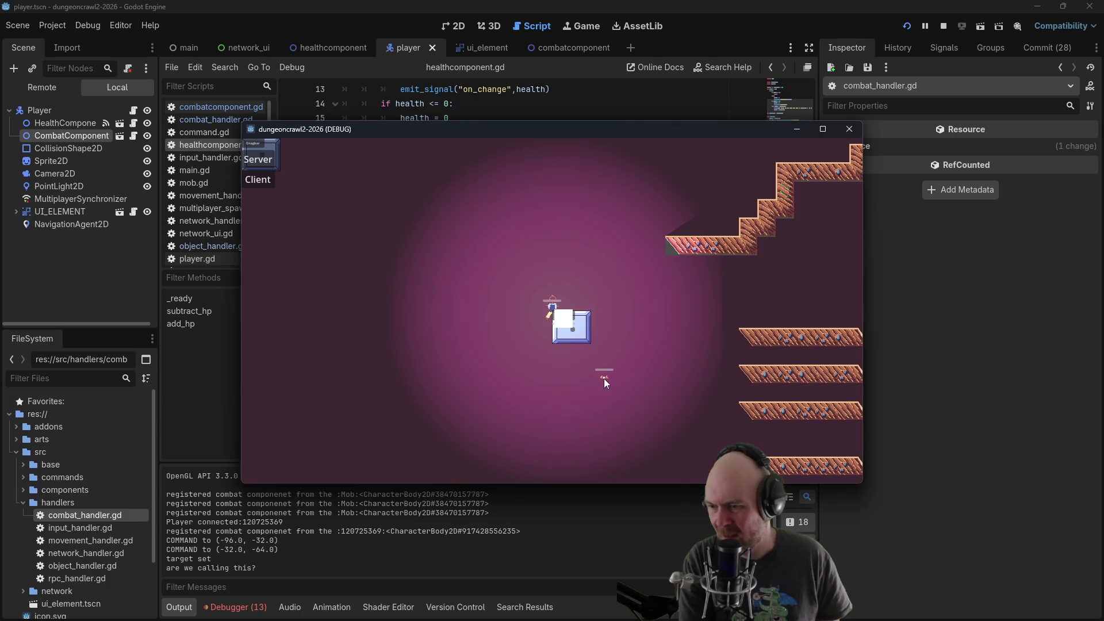
# Walk the player to seven more spots, then close the game window
pyautogui.click(643, 329)
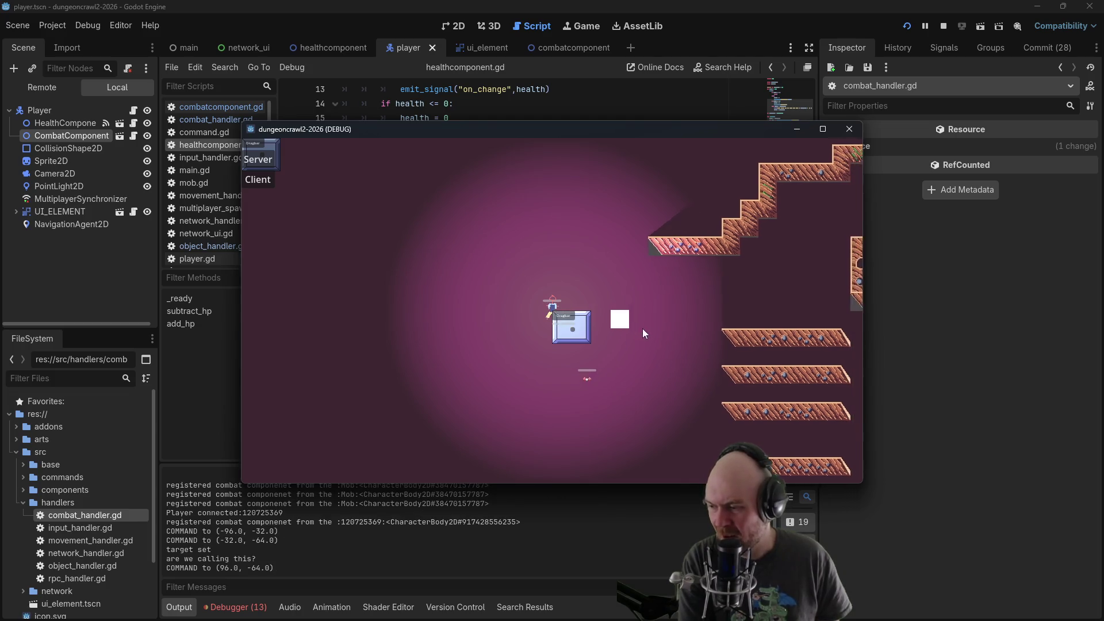
pyautogui.click(608, 381)
pyautogui.click(519, 398)
pyautogui.click(521, 342)
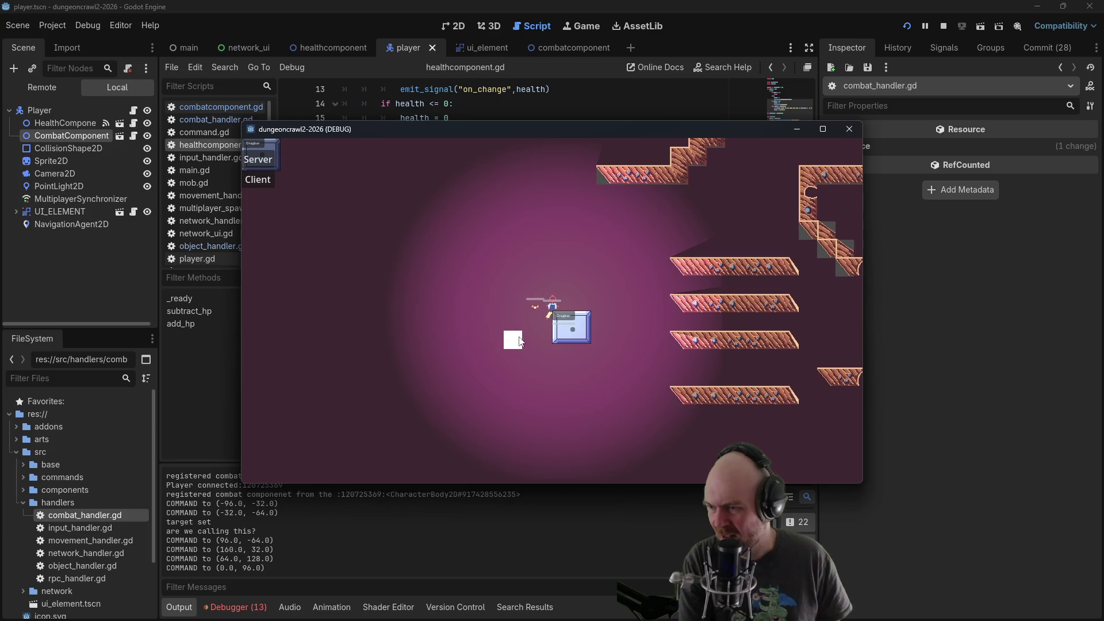
pyautogui.click(516, 320)
pyautogui.click(489, 310)
pyautogui.click(506, 275)
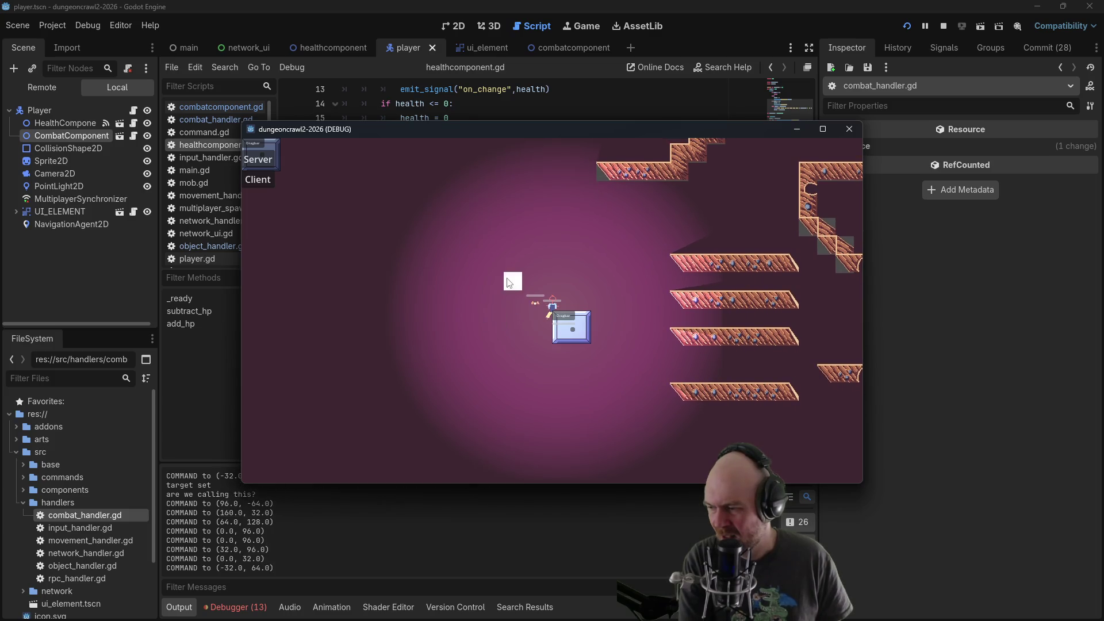
pyautogui.click(848, 132)
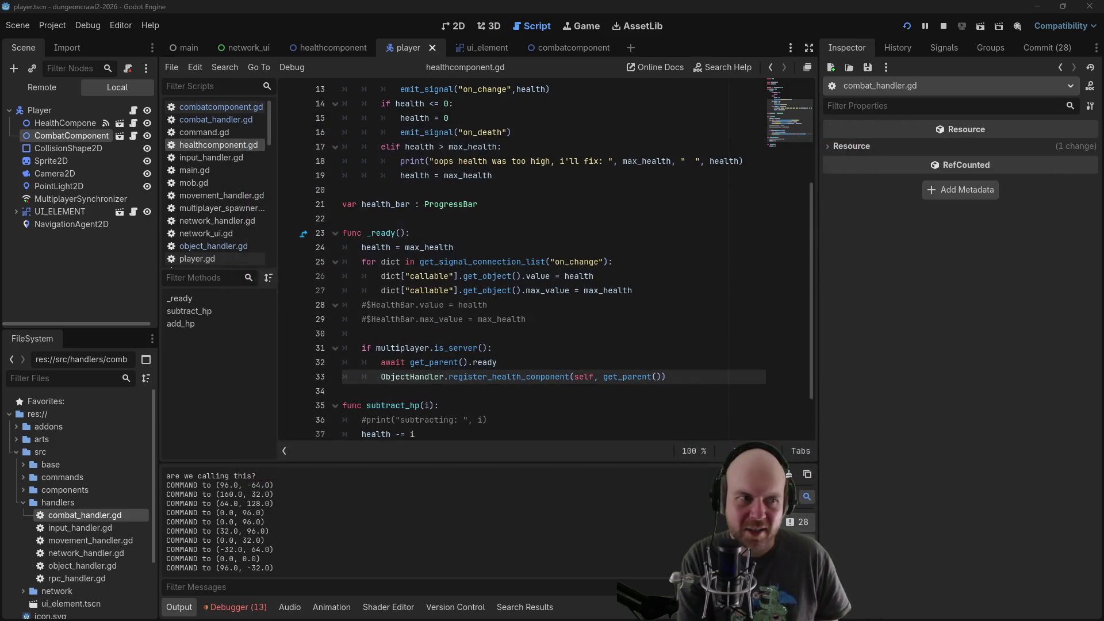
pyautogui.click(463, 230)
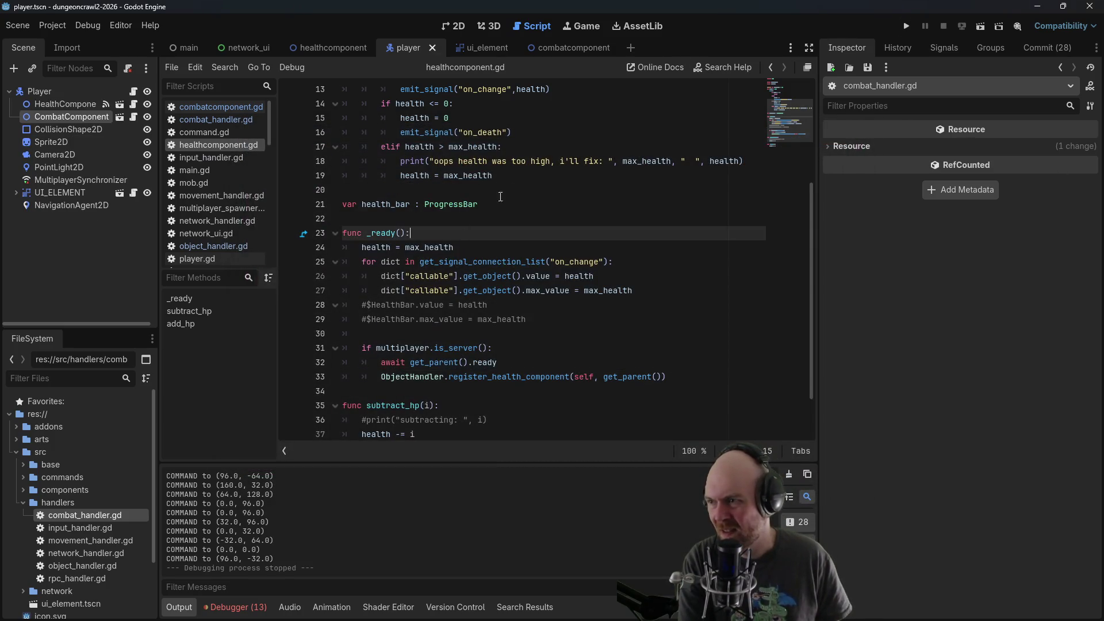
# In combat_handler.gd, write print(combat_component.attack_target) on a new line after line 11
pyautogui.scroll(1, 501, 196)
pyautogui.click(210, 108)
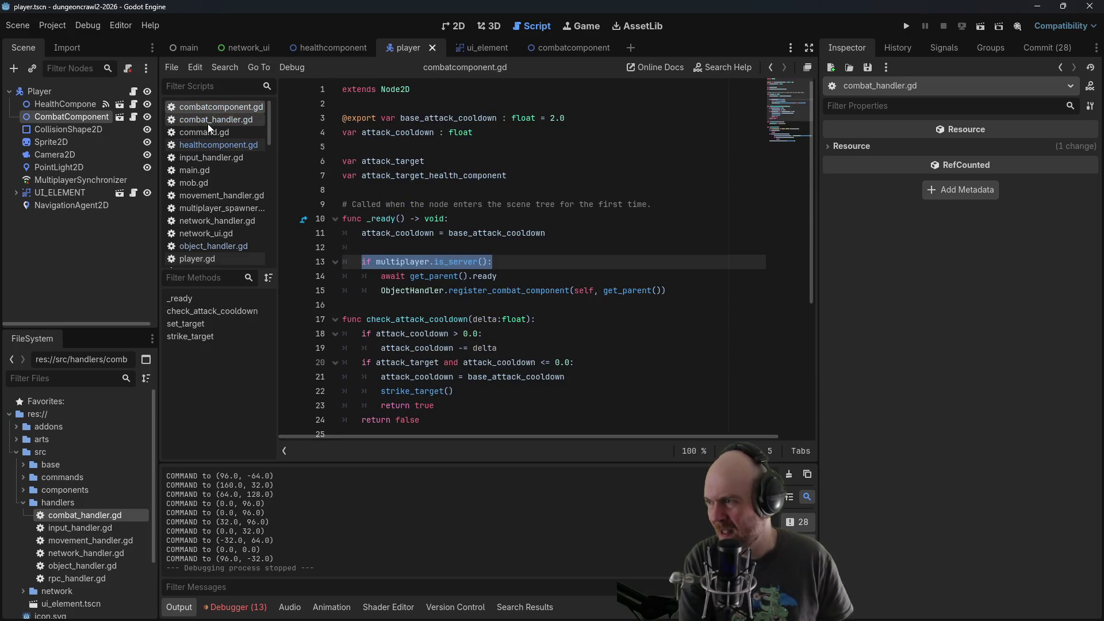
pyautogui.click(210, 120)
pyautogui.click(738, 237)
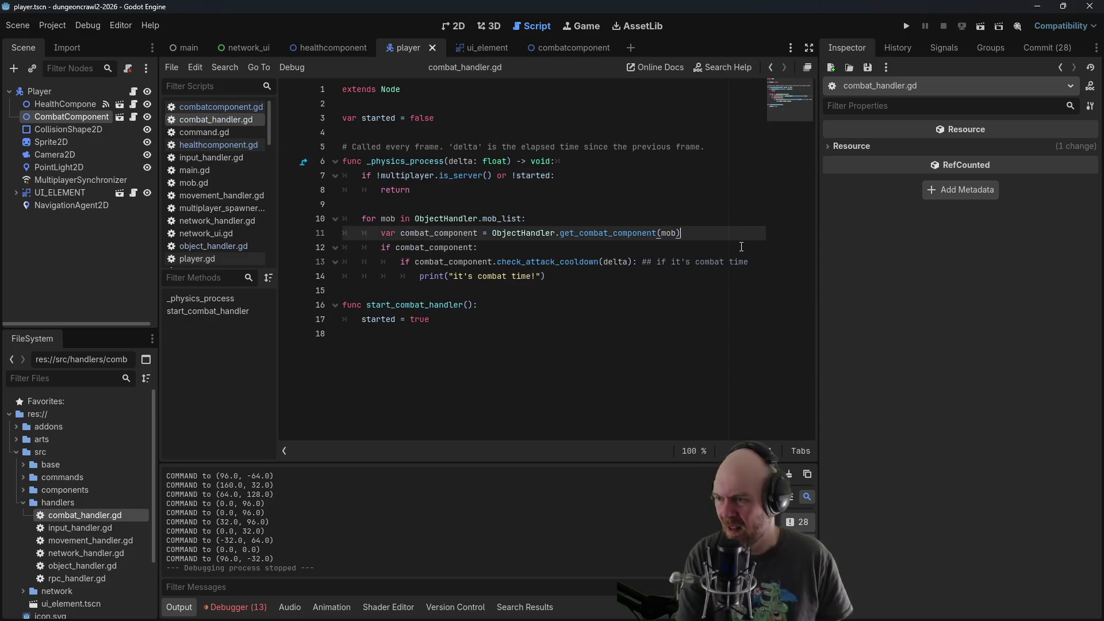
pyautogui.press('Return')
pyautogui.write('p')
pyautogui.write('(combat_component')
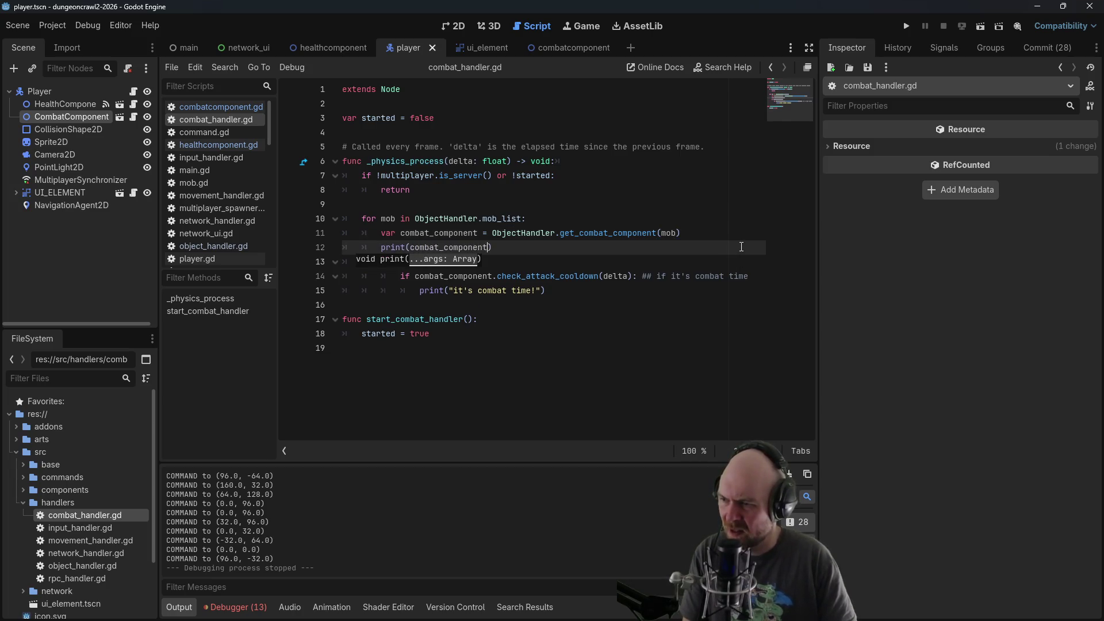
pyautogui.write('.target')
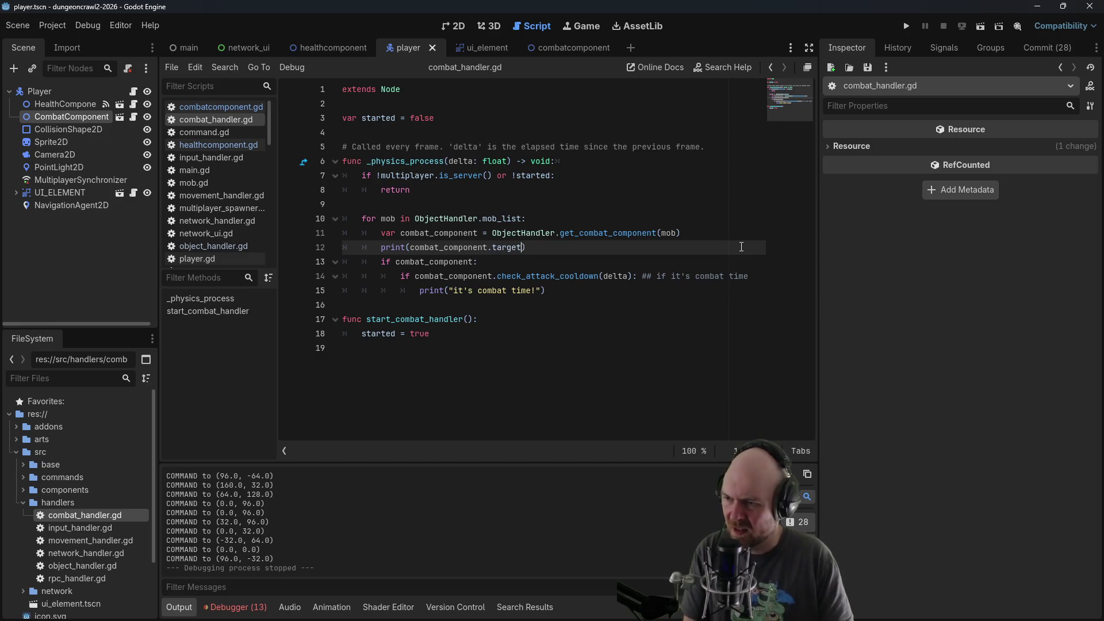
pyautogui.press('BackSpace')
pyautogui.press('BackSpace')
pyautogui.press('BackSpace')
pyautogui.write('_')
pyautogui.press('Escape')
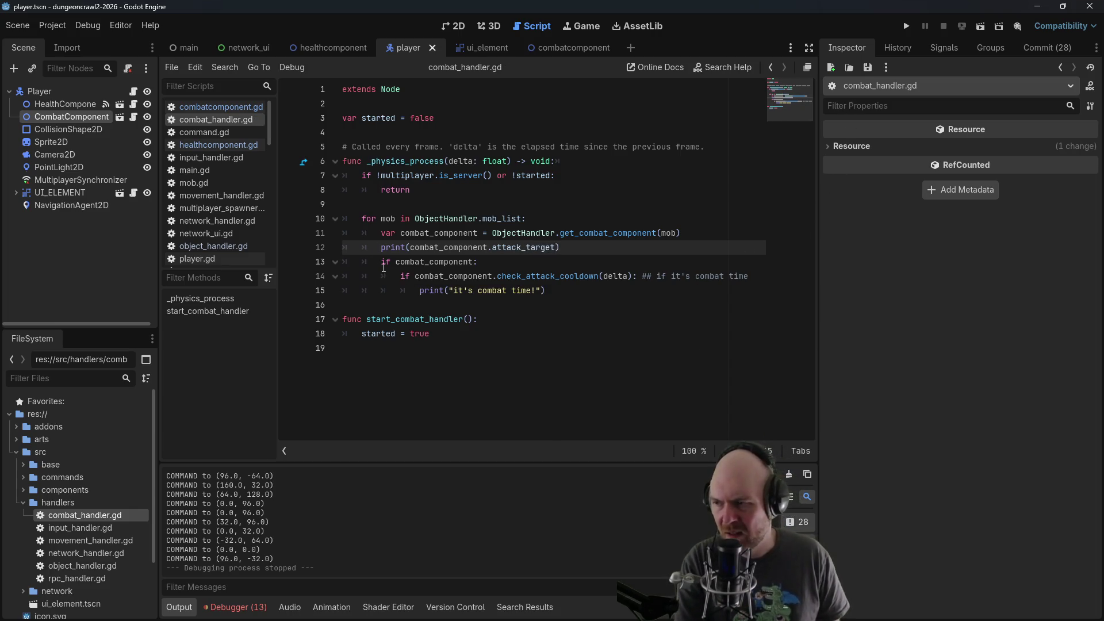
# Move the print into the 'if combat_component:' block, delete the leftover blank line, and run the game
pyautogui.moveTo(555, 256); pyautogui.dragTo(380, 248)
pyautogui.hotkey('ctrl', 'x')
pyautogui.click(576, 262)
pyautogui.press('Return')
pyautogui.hotkey('ctrl', 'v')
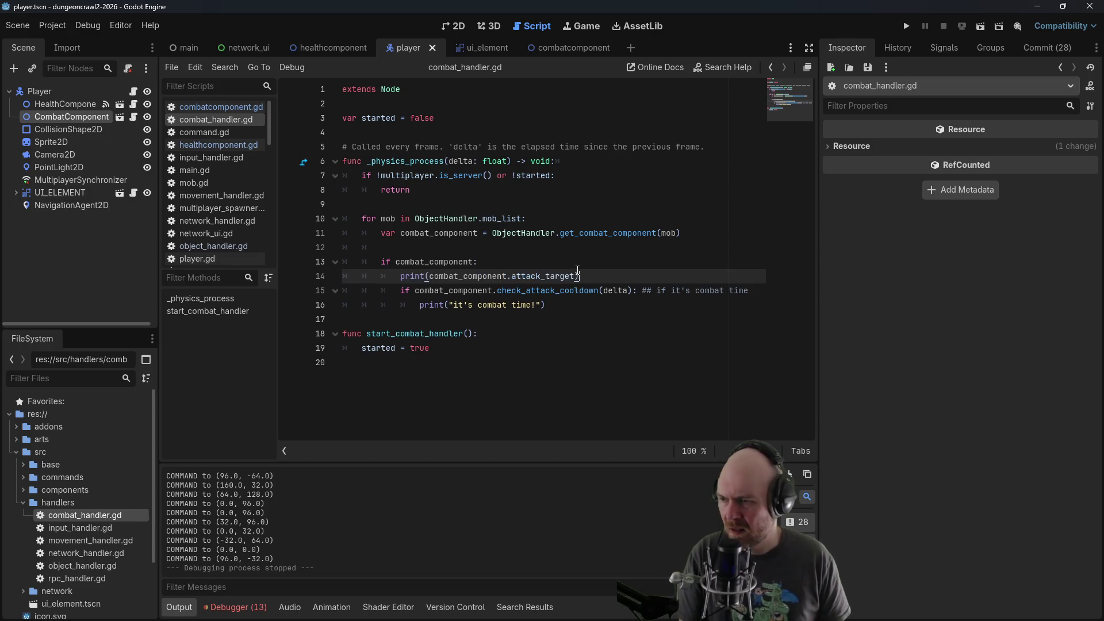
pyautogui.click(479, 246)
pyautogui.press('BackSpace')
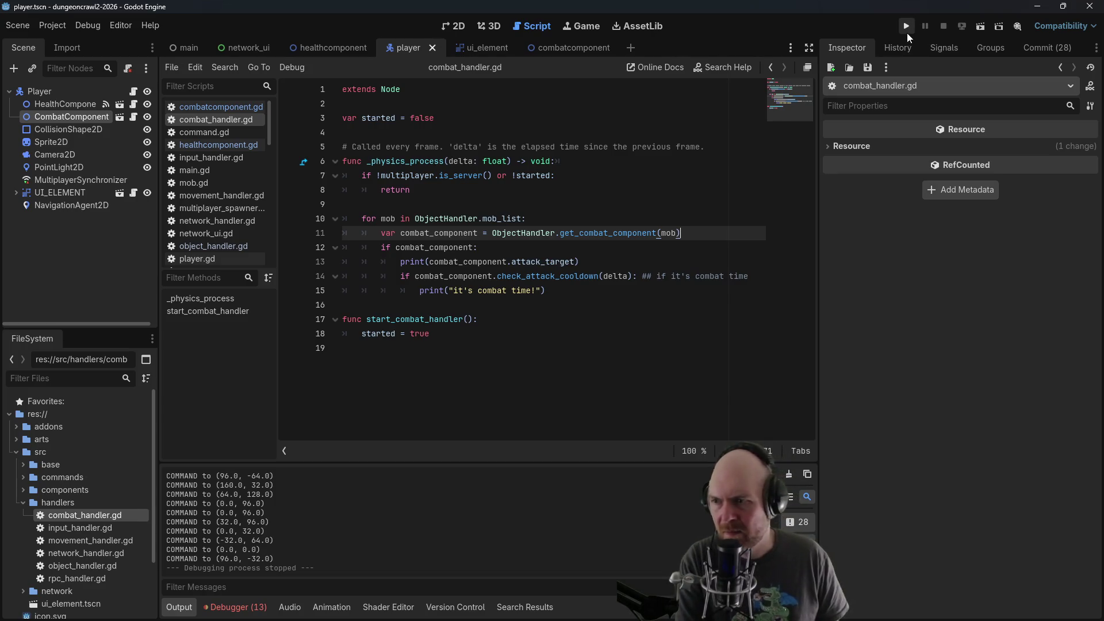
pyautogui.click(907, 27)
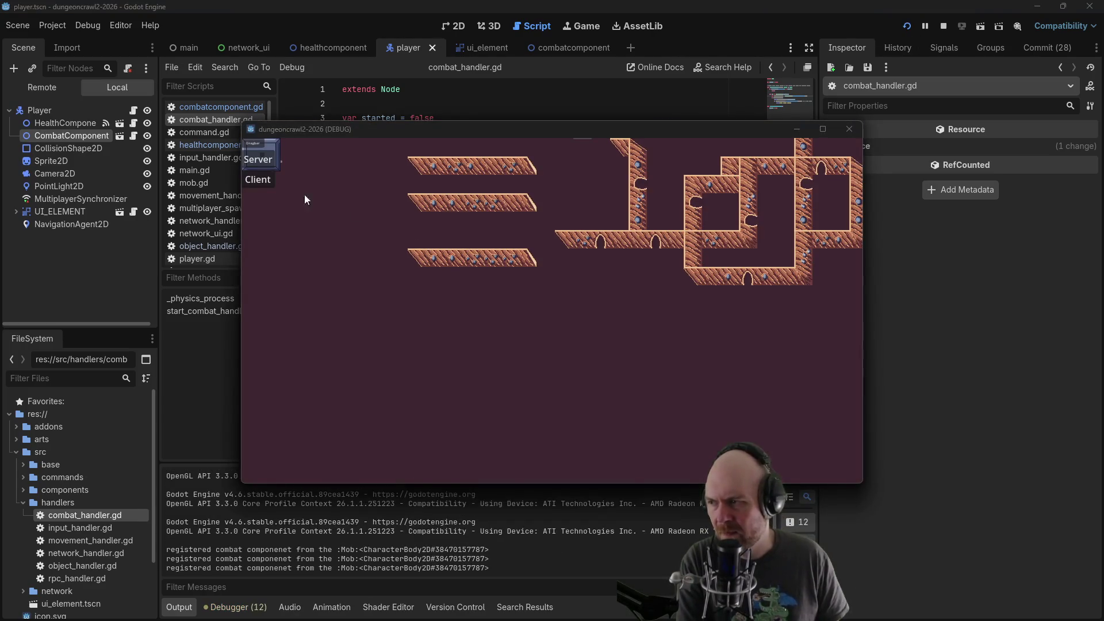
# Run the game twice as server, moving the player, and see attack_target printed as <null>
pyautogui.click(262, 180)
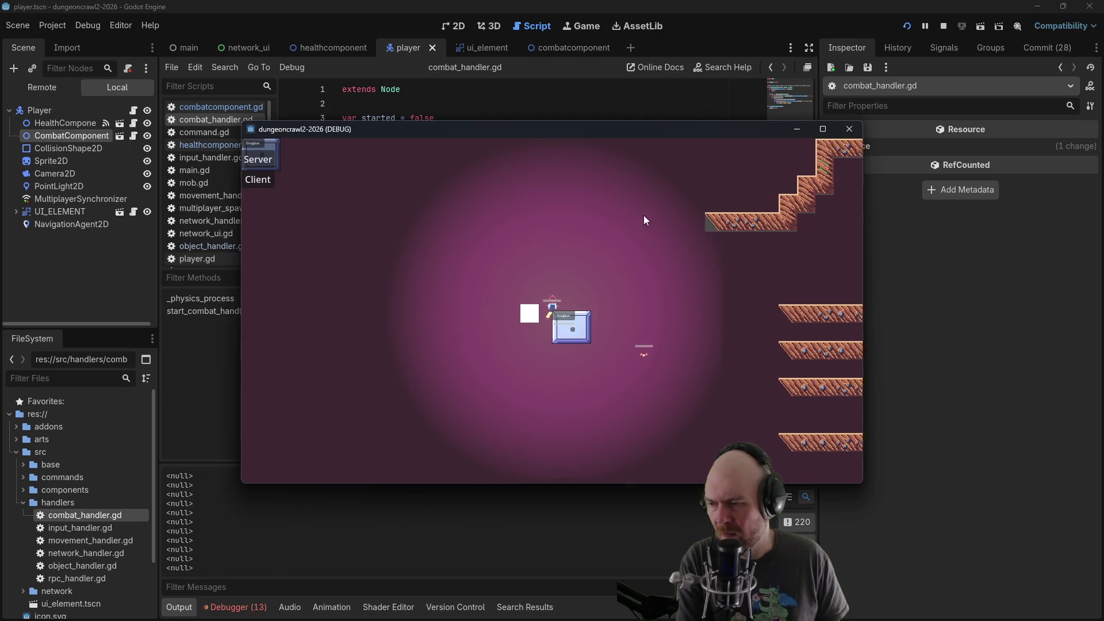
pyautogui.click(944, 27)
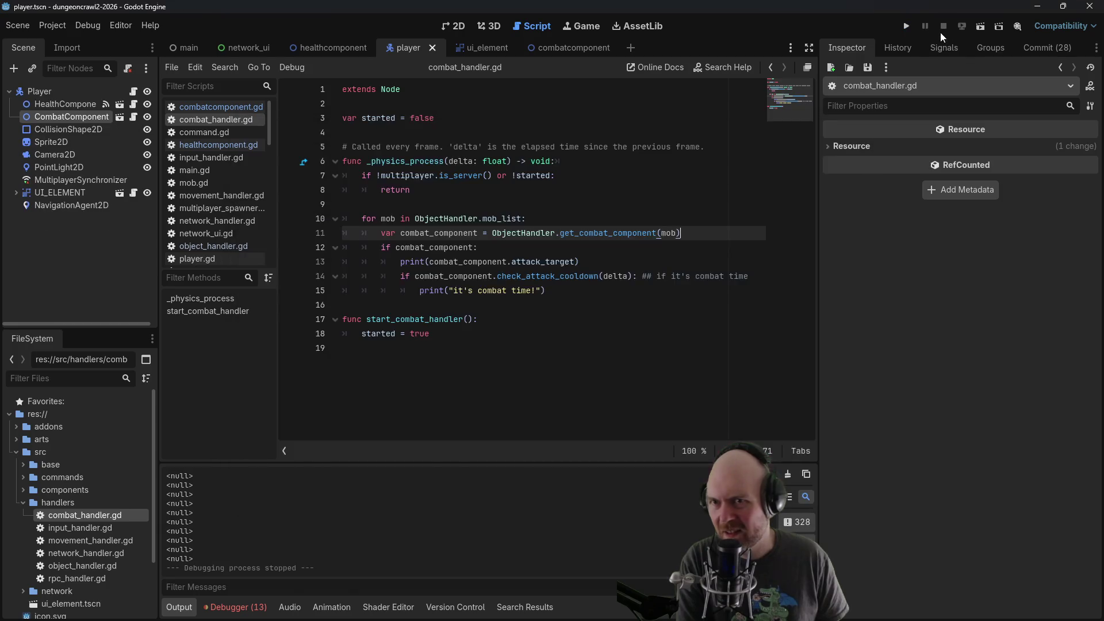
pyautogui.click(392, 252)
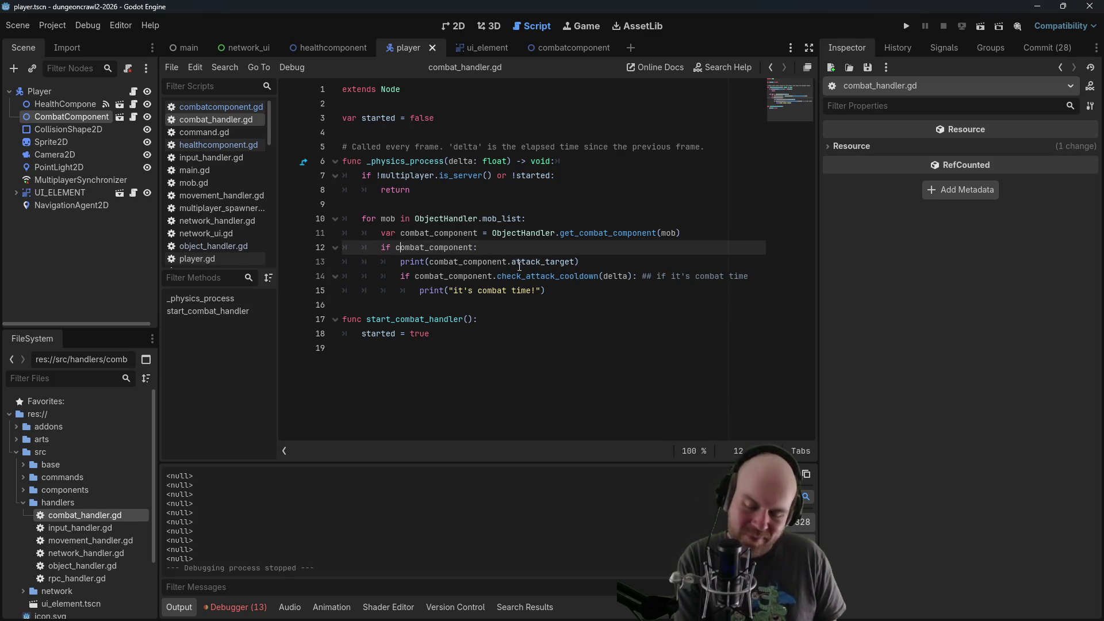
pyautogui.click(906, 26)
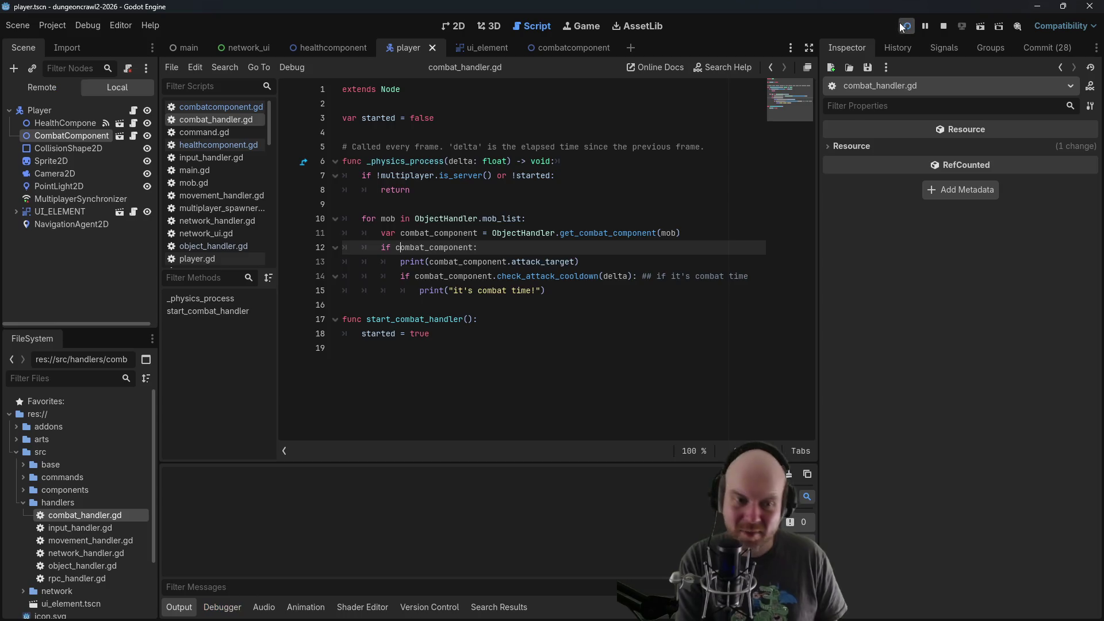
pyautogui.click(258, 161)
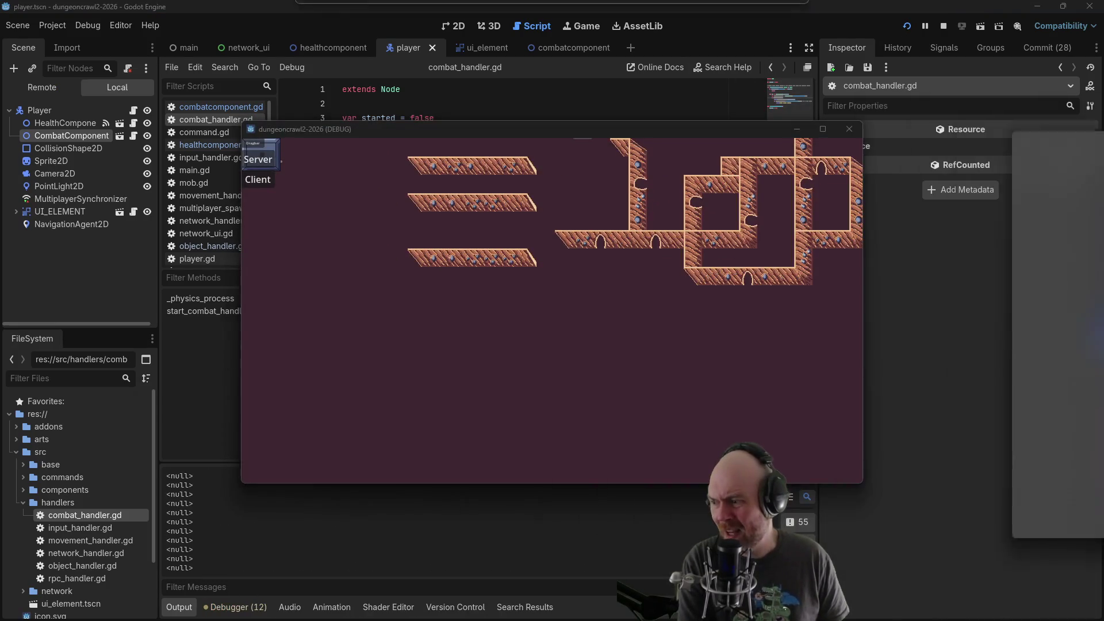
pyautogui.click(265, 182)
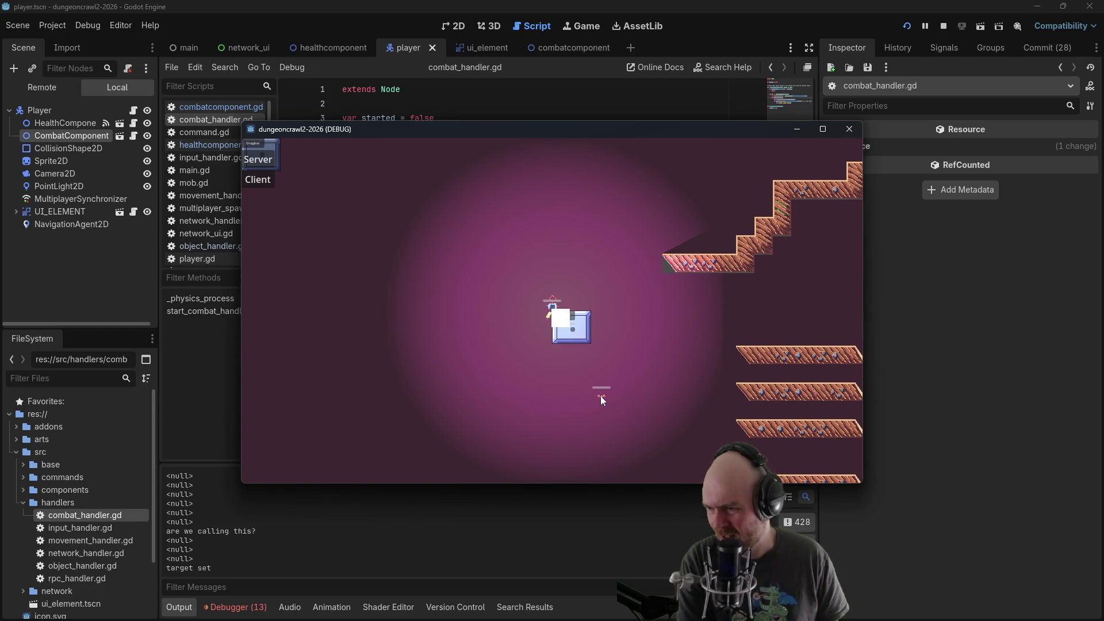
pyautogui.click(851, 132)
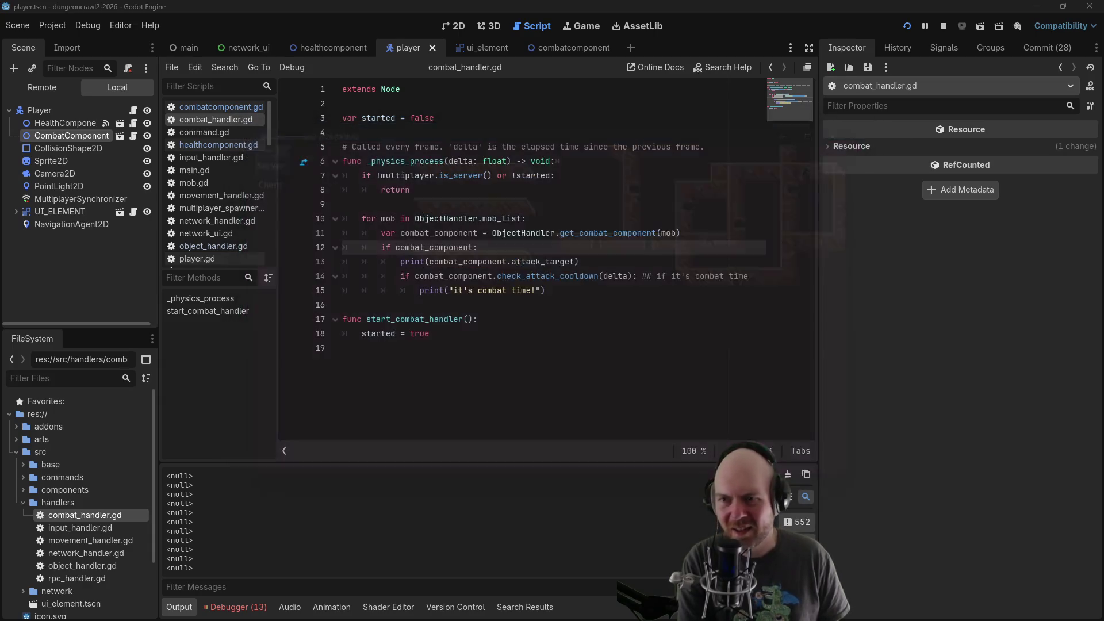
pyautogui.click(421, 223)
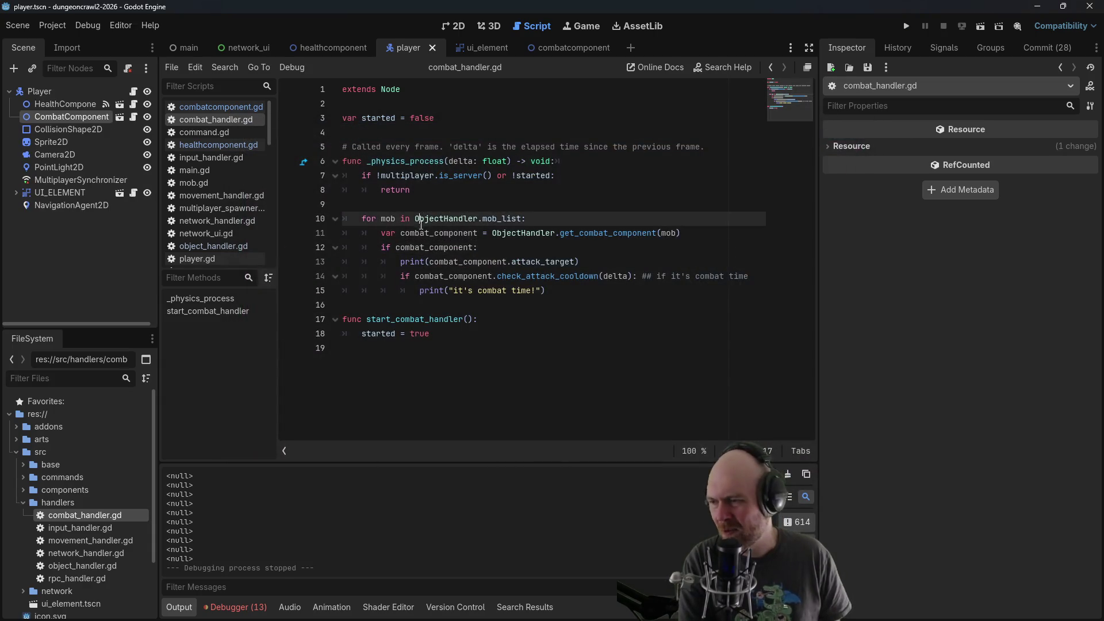
# In rpc_handler.gd, delete the debug print and its empty line 12
pyautogui.click(488, 236)
pyautogui.moveTo(502, 254)
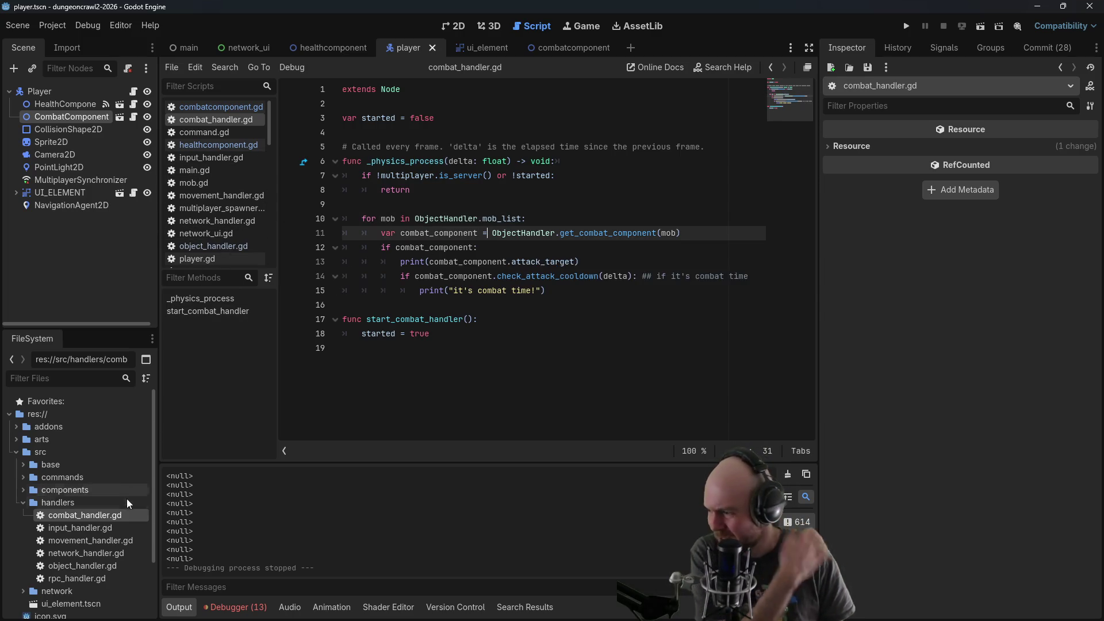
pyautogui.doubleClick(111, 573)
pyautogui.moveTo(512, 248); pyautogui.dragTo(288, 252)
pyautogui.press('BackSpace')
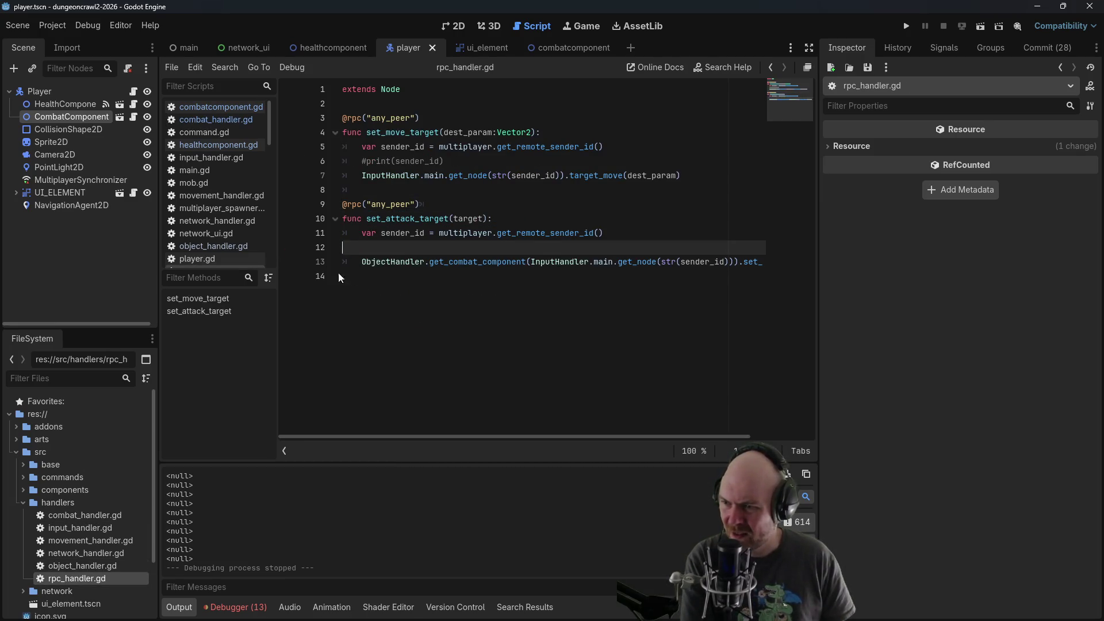
pyautogui.press('BackSpace')
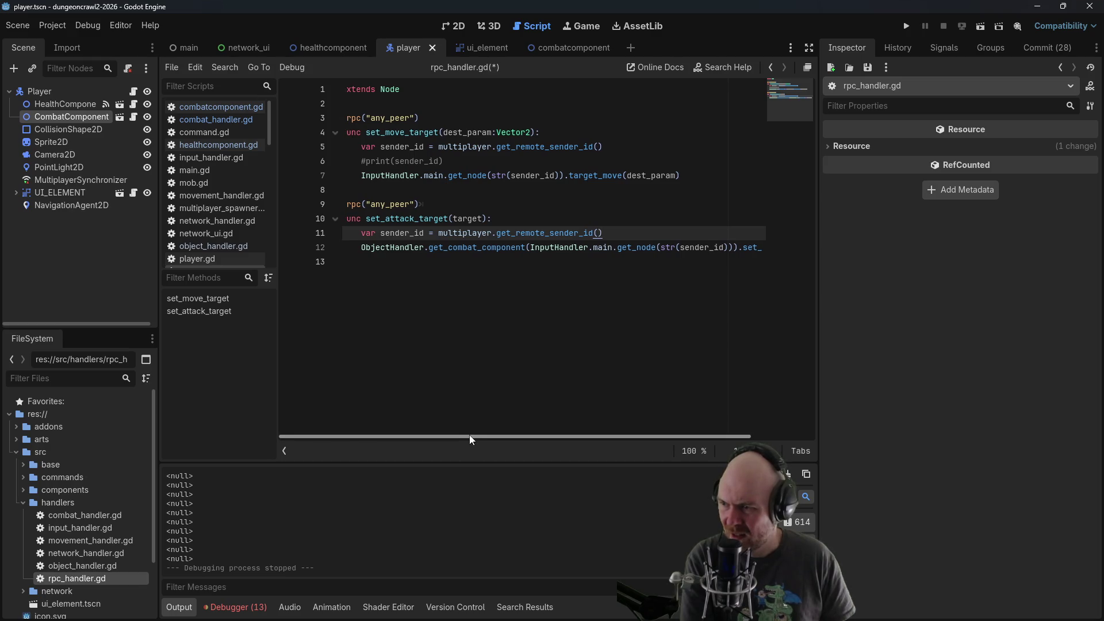
# Add a component variable holding the combat component lookup cut from line 13
pyautogui.press('Return')
pyautogui.write('var')
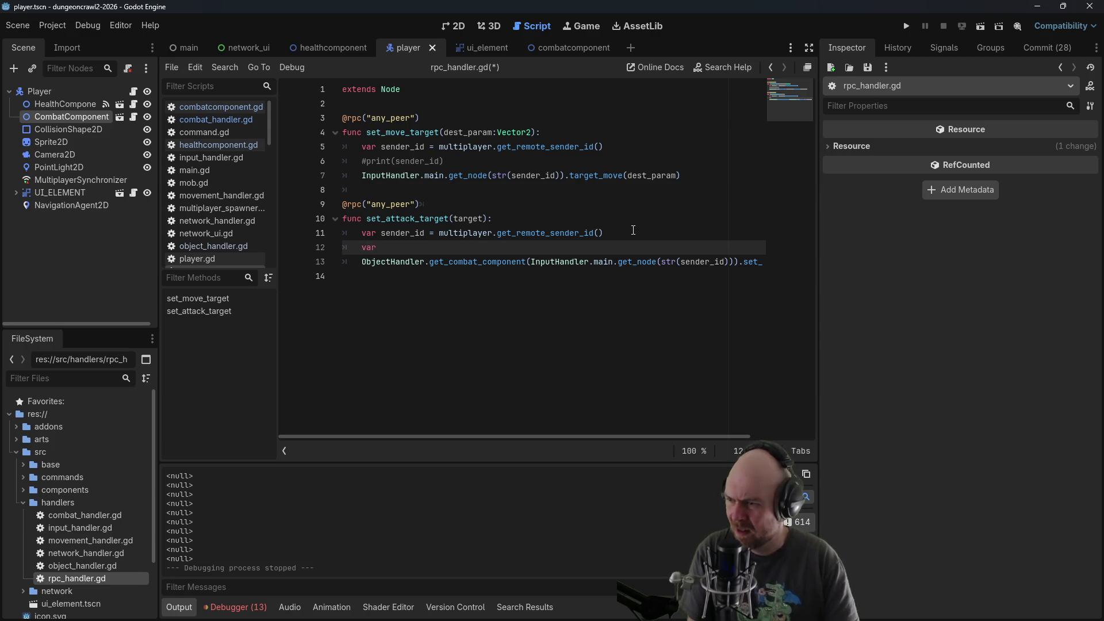
pyautogui.write('component')
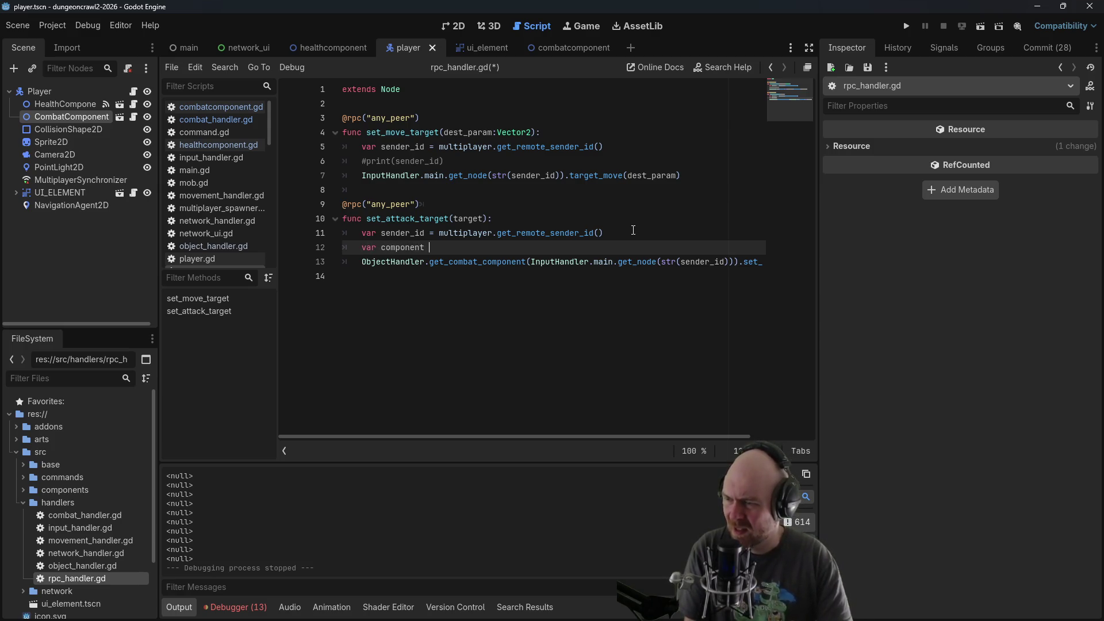
pyautogui.hotkey('ctrl', 'space')
pyautogui.moveTo(352, 264)
pyautogui.mouseDown()
pyautogui.moveTo(759, 263)
pyautogui.moveTo(341, 263)
pyautogui.moveTo(362, 263)
pyautogui.mouseUp()
pyautogui.click(541, 249)
pyautogui.hotkey('ctrl', 'x')
pyautogui.click(506, 250)
pyautogui.hotkey('ctrl', 'v')
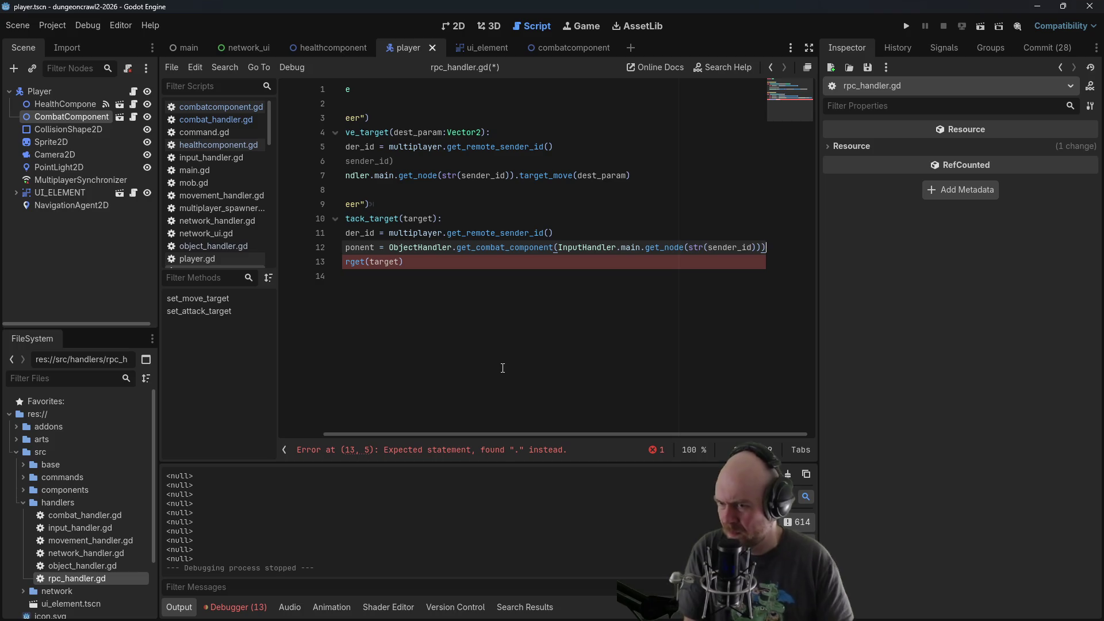
# Add print(component), call component.set_target(target), and run the project
pyautogui.press('Return')
pyautogui.write('print(component')
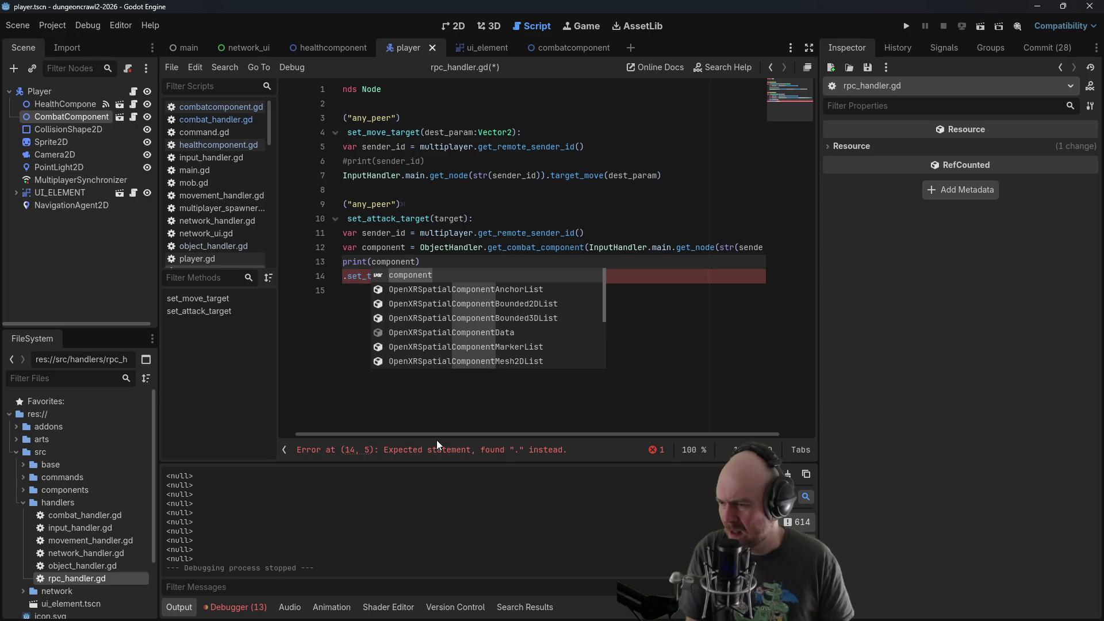
pyautogui.moveTo(433, 436); pyautogui.dragTo(394, 437)
pyautogui.click(350, 276)
pyautogui.write('c')
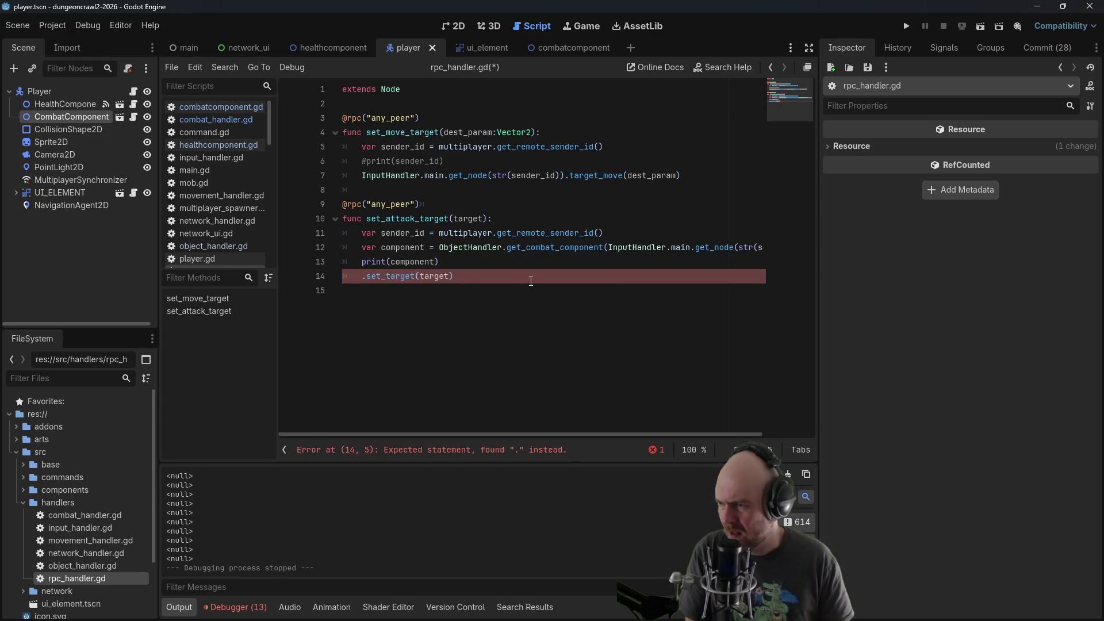
pyautogui.write('omponent')
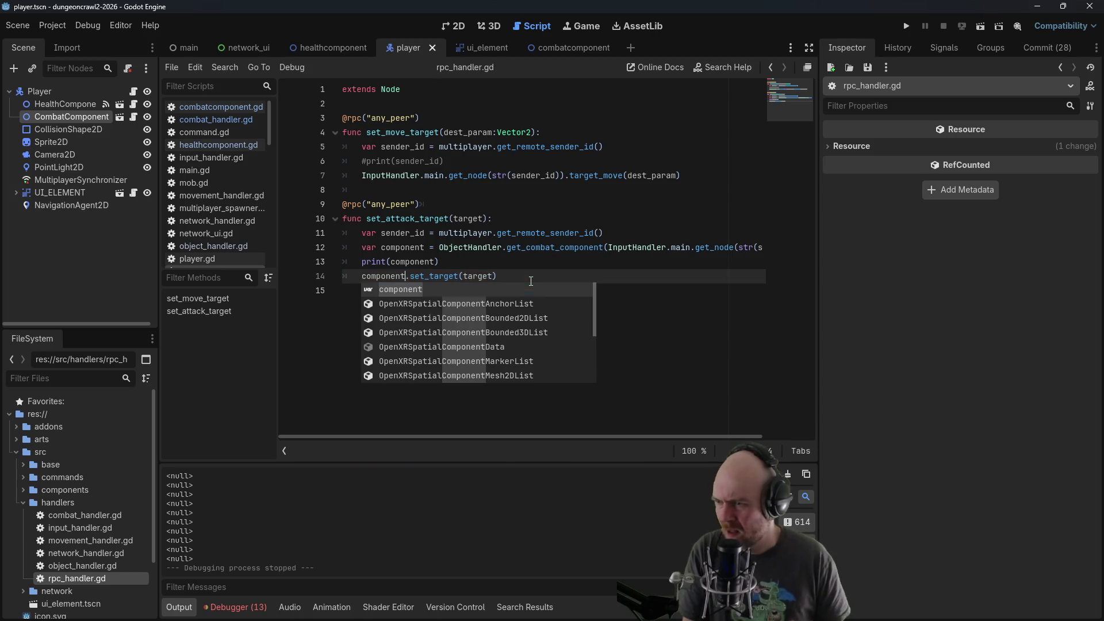
pyautogui.click(521, 259)
pyautogui.click(906, 26)
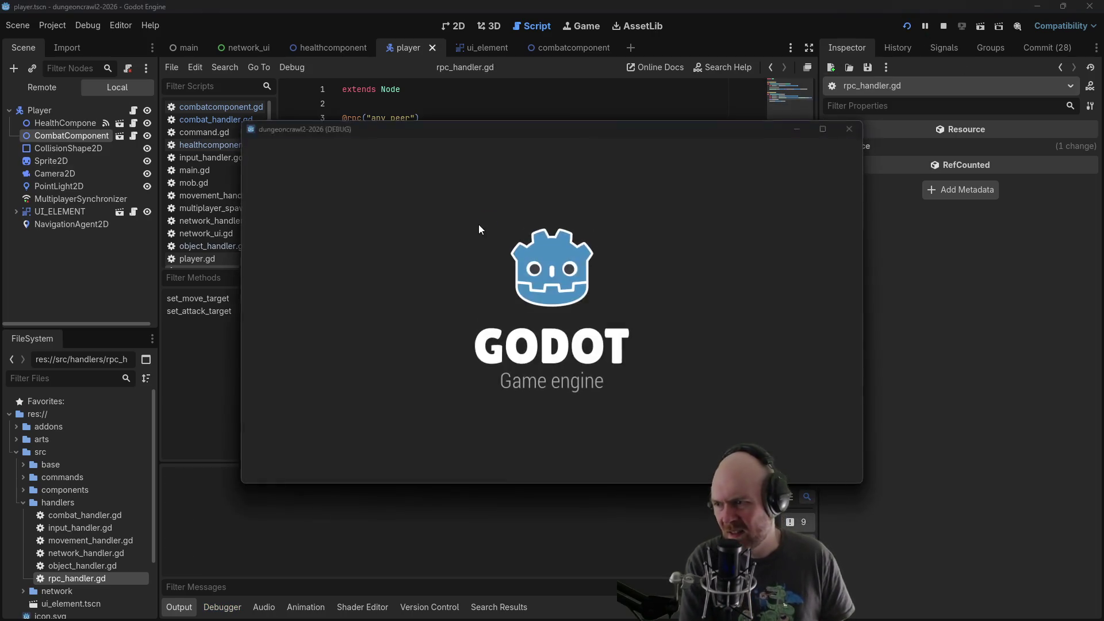
# Run as server and join as client to see 'target set' logged, then stop the game
pyautogui.click(263, 160)
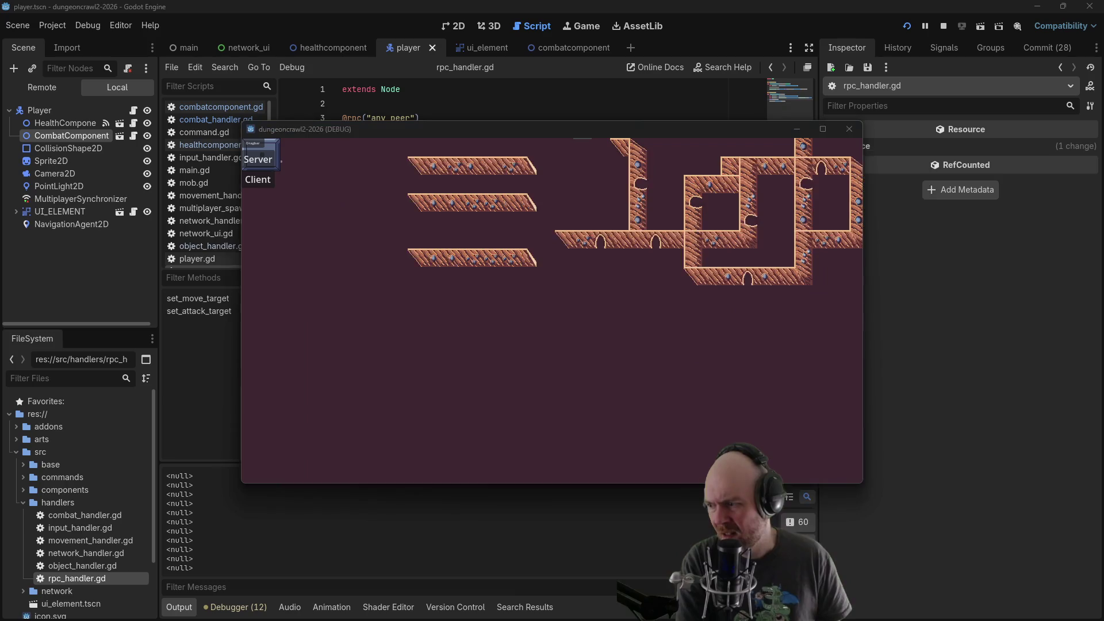
pyautogui.click(257, 179)
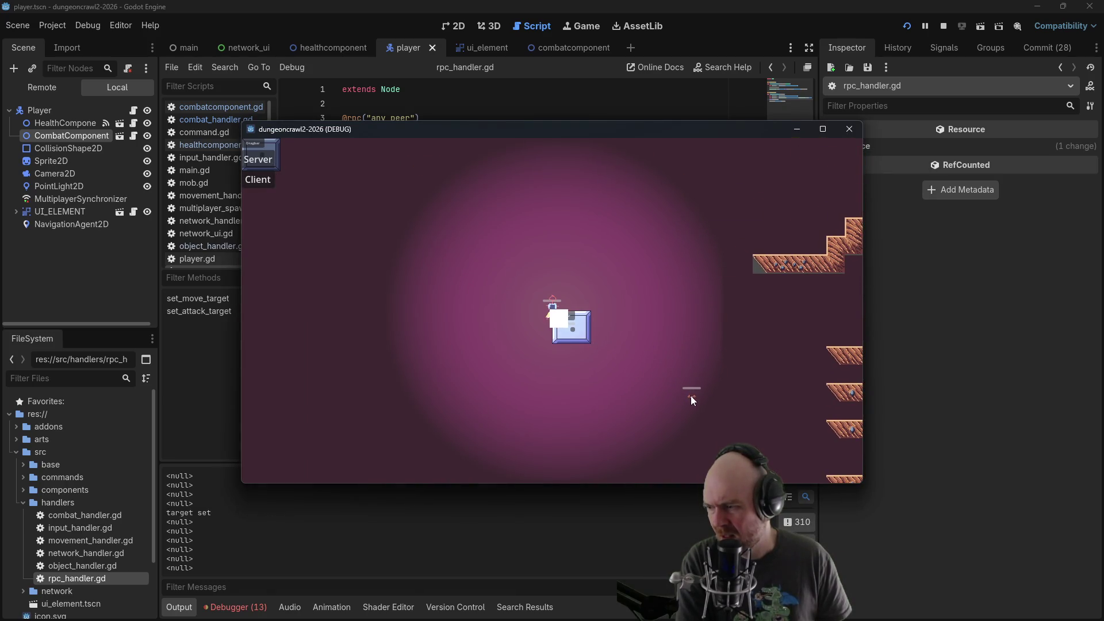
pyautogui.click(849, 129)
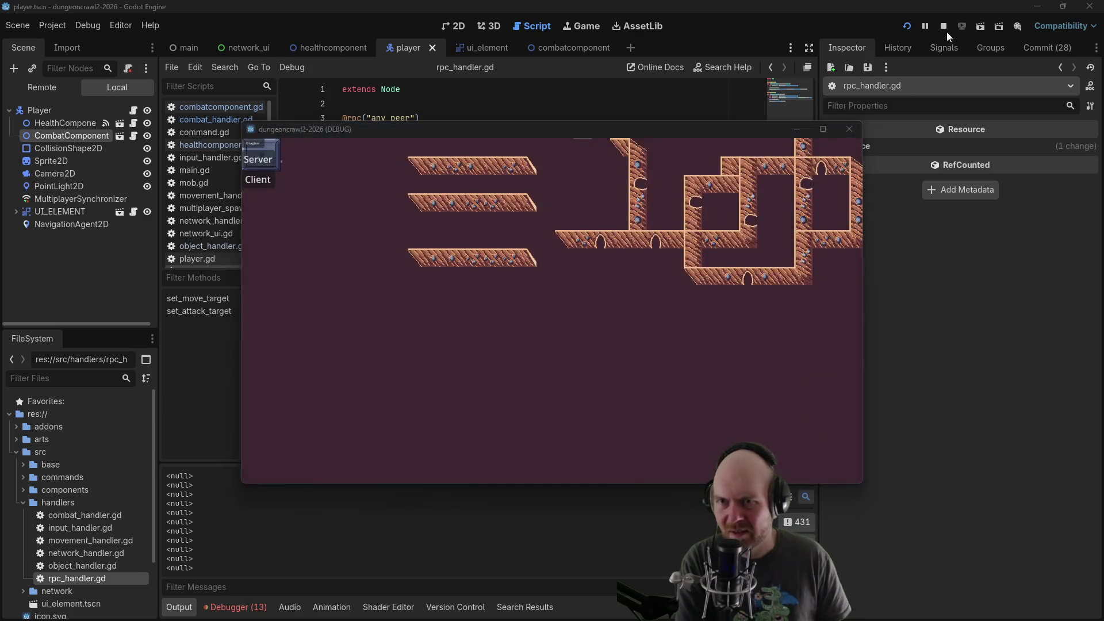
# Open combat_handler.gd at its attack_target print line
pyautogui.click(230, 107)
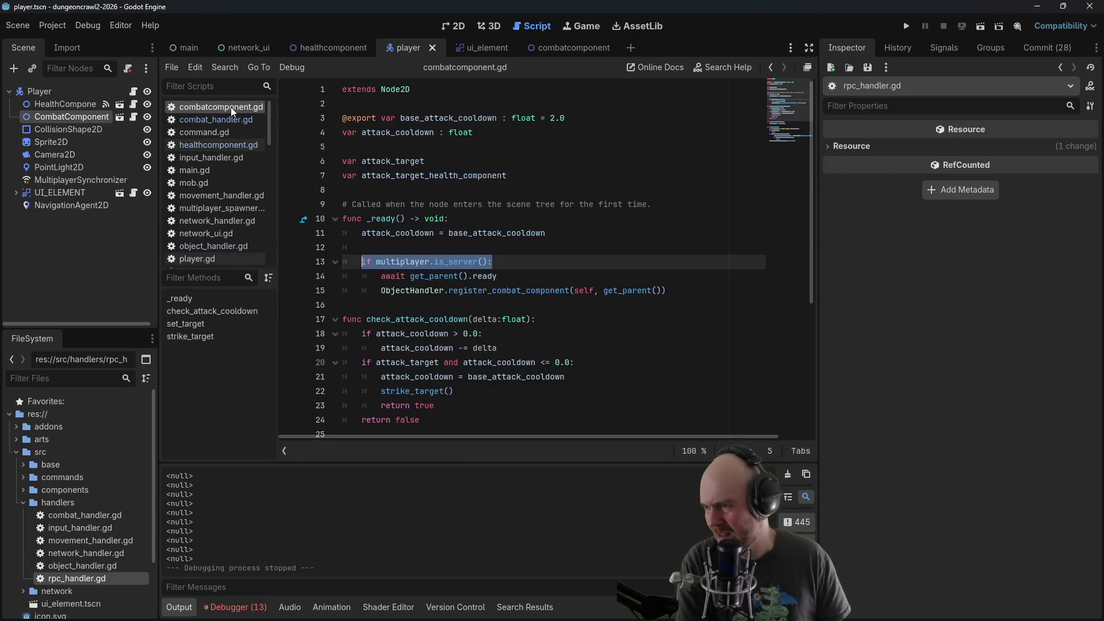
pyautogui.click(221, 119)
pyautogui.click(425, 263)
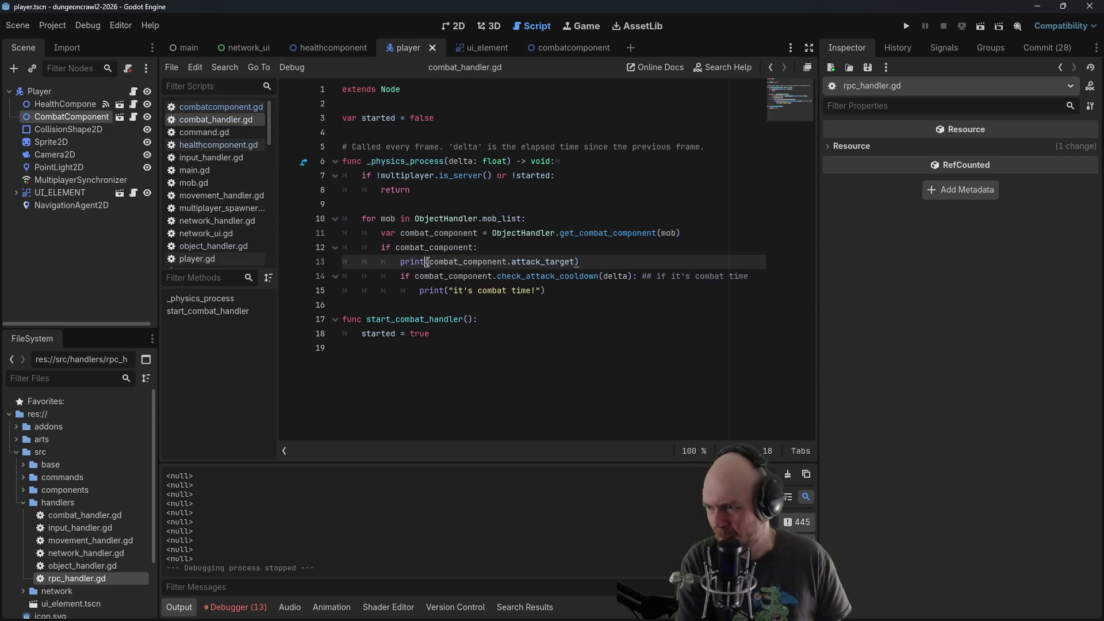
# Comment out the attack_target print on line 13 and rerun the game as client
pyautogui.hotkey('ctrl', 'k')
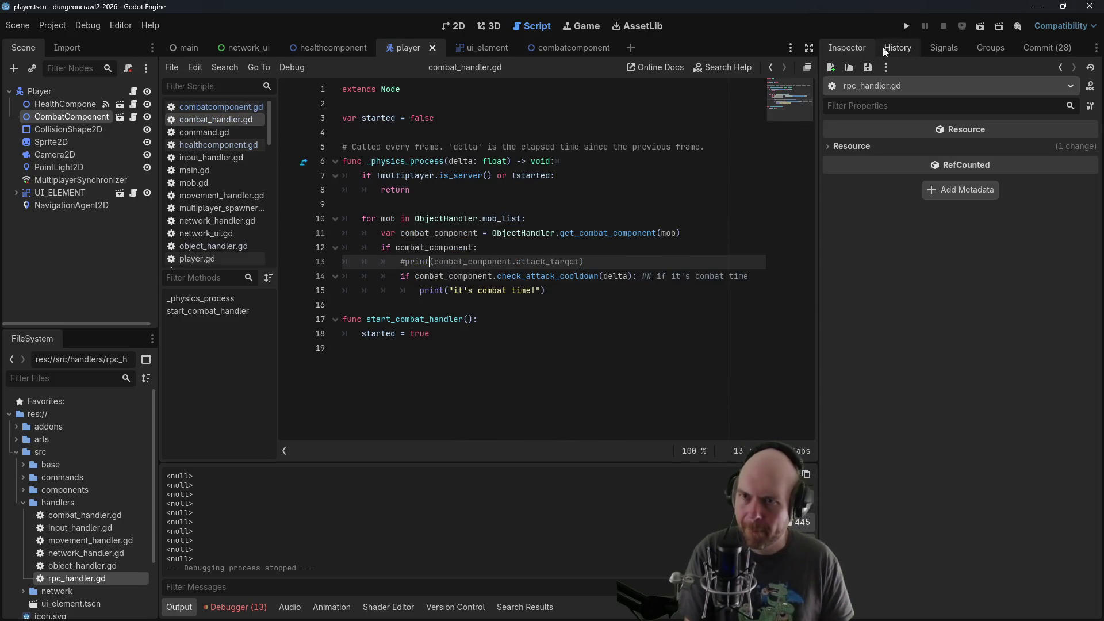
pyautogui.click(907, 25)
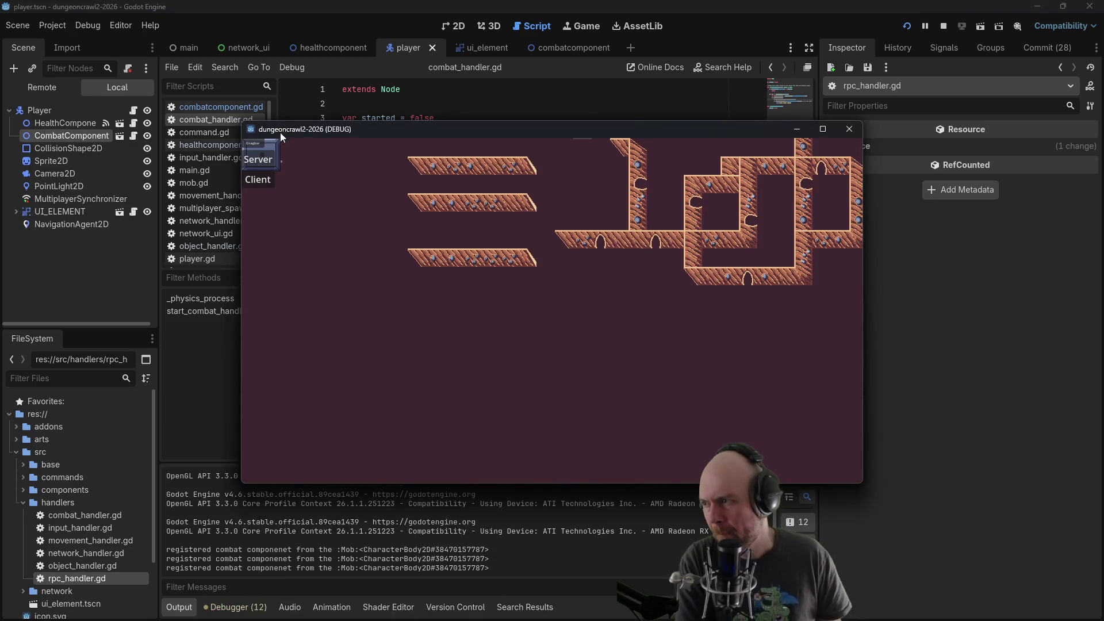
pyautogui.click(267, 180)
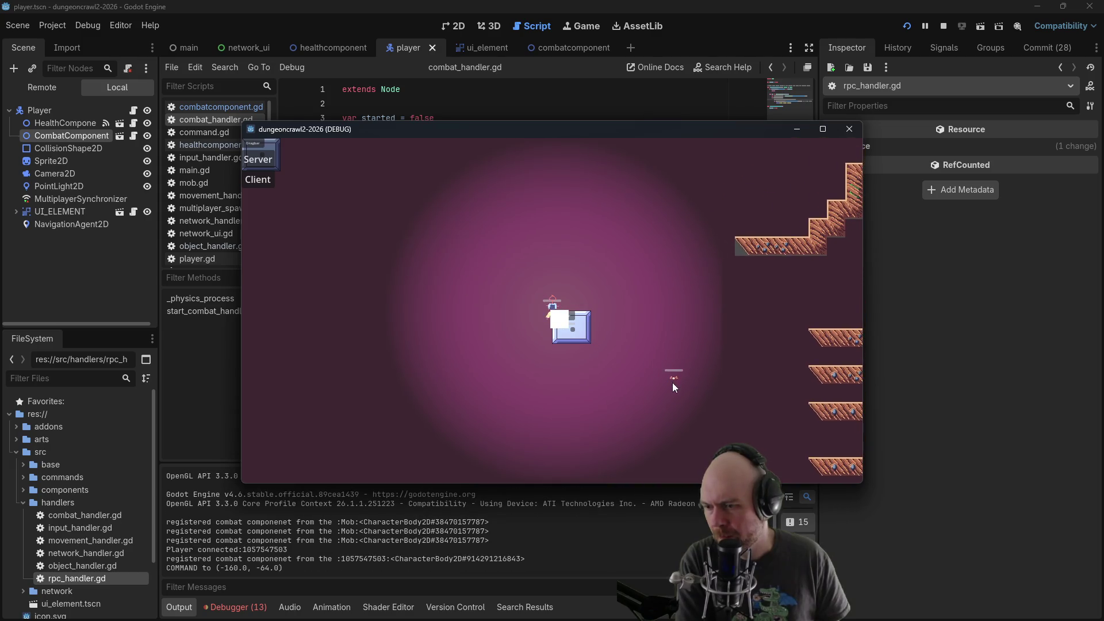
# Right-click the enemy five times to target it, move the player, then close the game
pyautogui.click(674, 382)
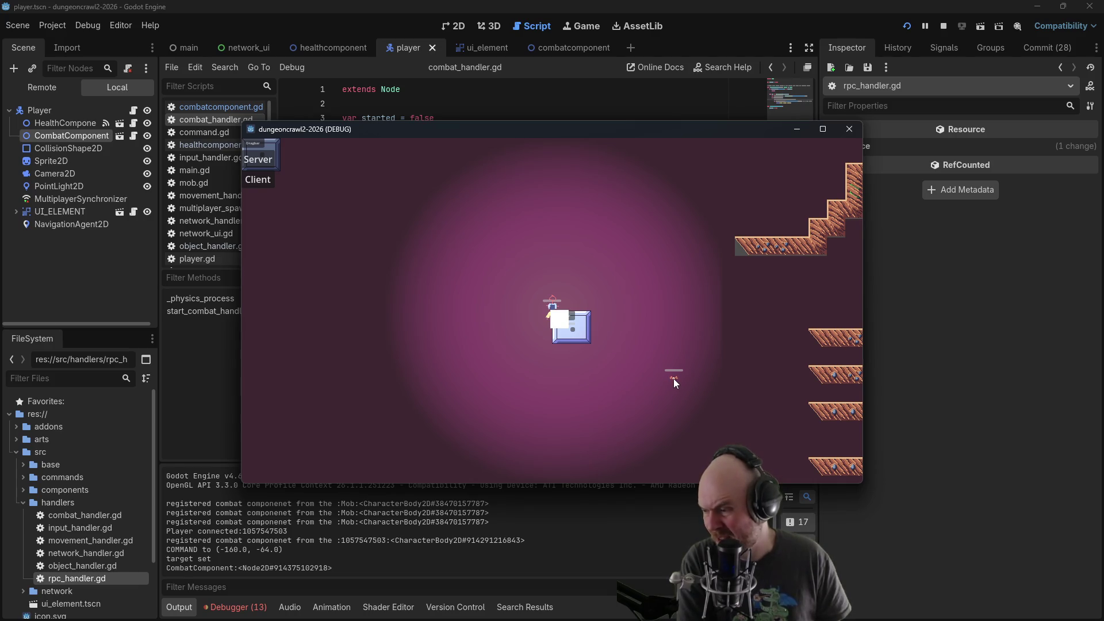
pyautogui.click(675, 380)
pyautogui.click(674, 380)
pyautogui.click(673, 379)
pyautogui.click(674, 380)
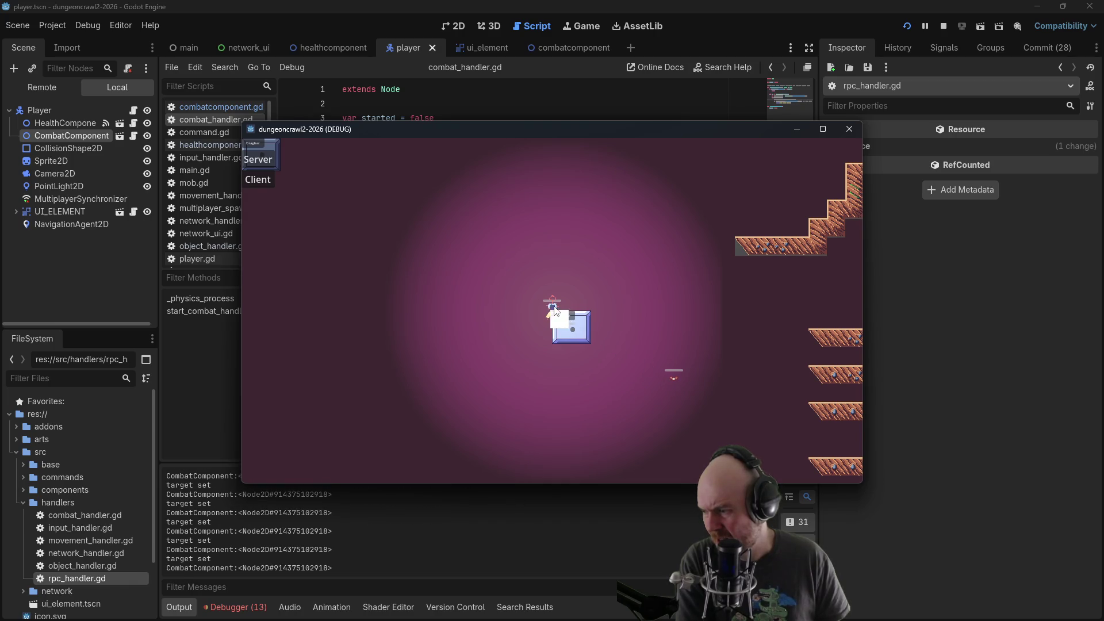
pyautogui.click(631, 327)
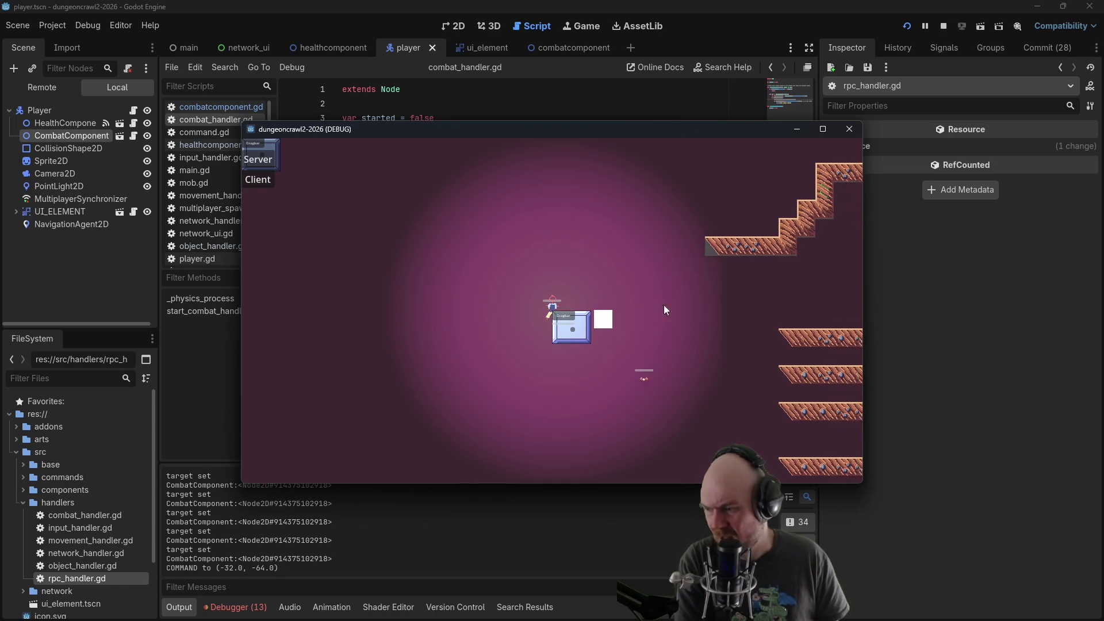
pyautogui.click(847, 125)
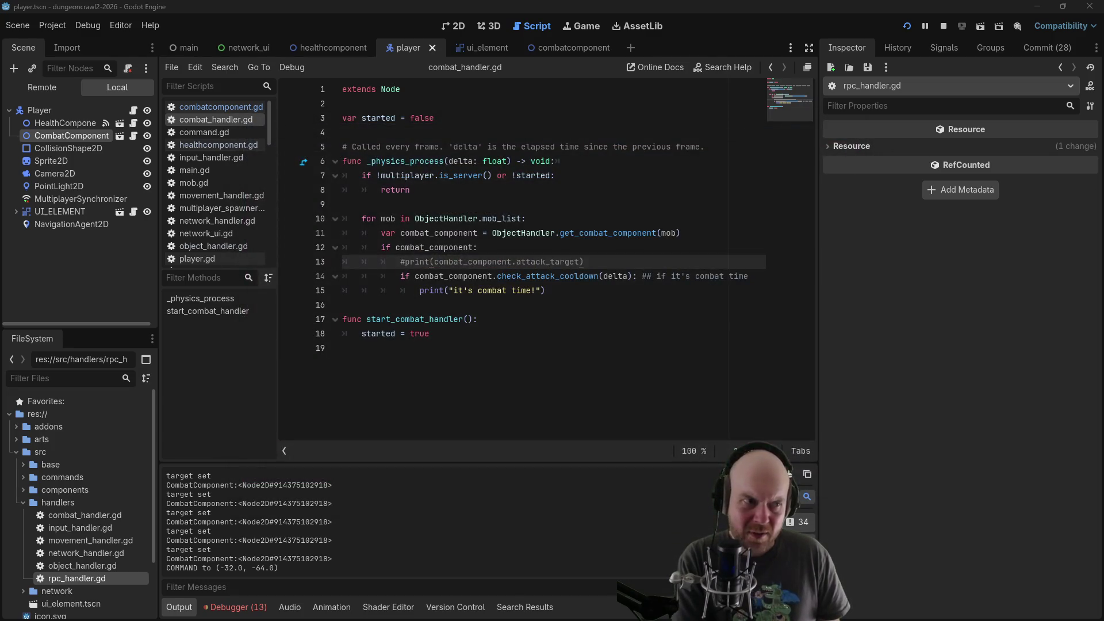
# Delete '2D' from line 1 of combatcomponent.gd, save, and switch to the combatcomponent scene
pyautogui.click(211, 107)
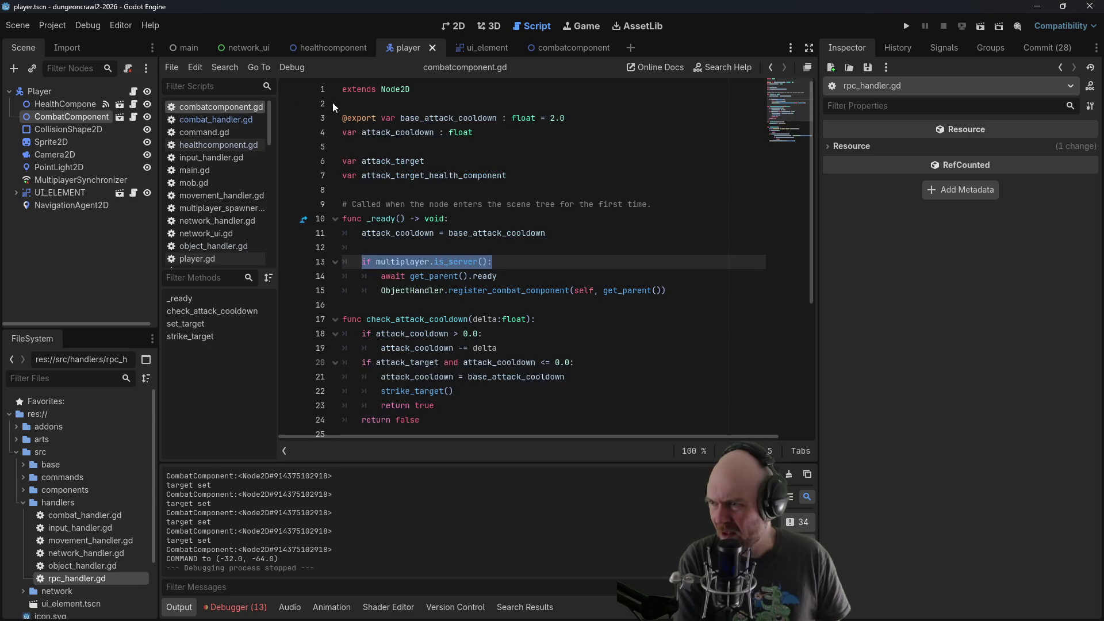
pyautogui.click(219, 145)
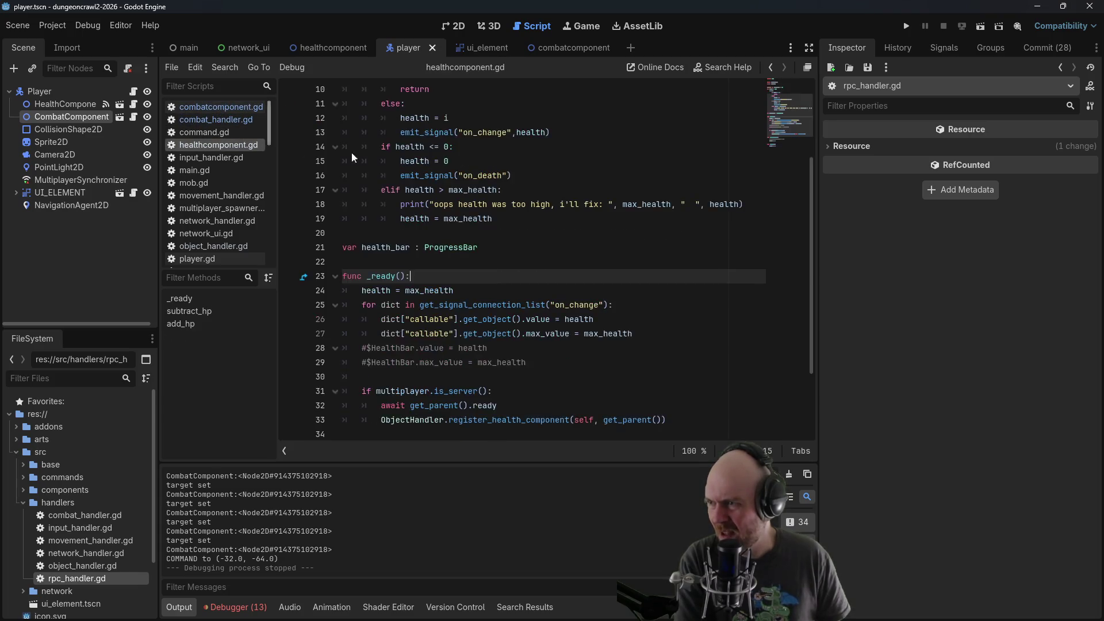
pyautogui.click(248, 108)
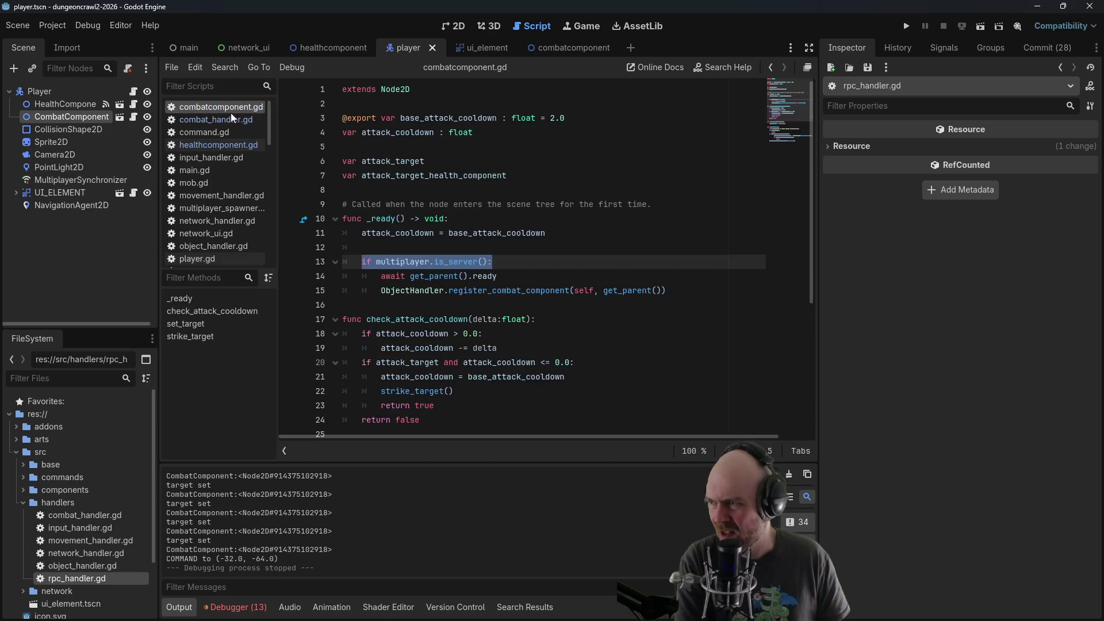
pyautogui.click(412, 90)
pyautogui.press('BackSpace')
pyautogui.press('BackSpace')
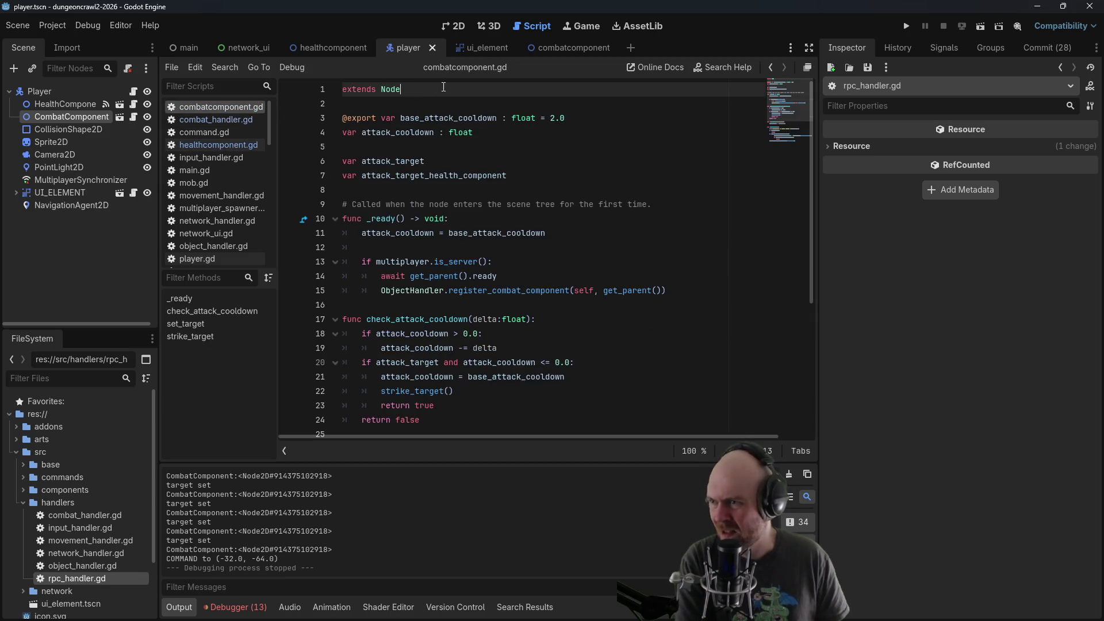
pyautogui.hotkey('ctrl', 's')
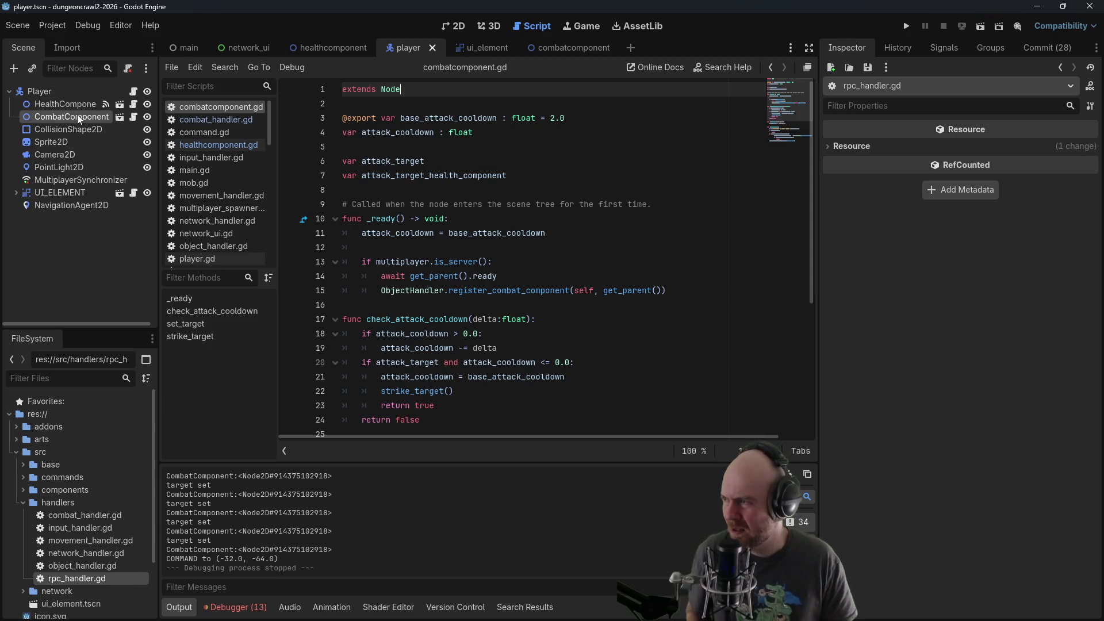
pyautogui.click(561, 48)
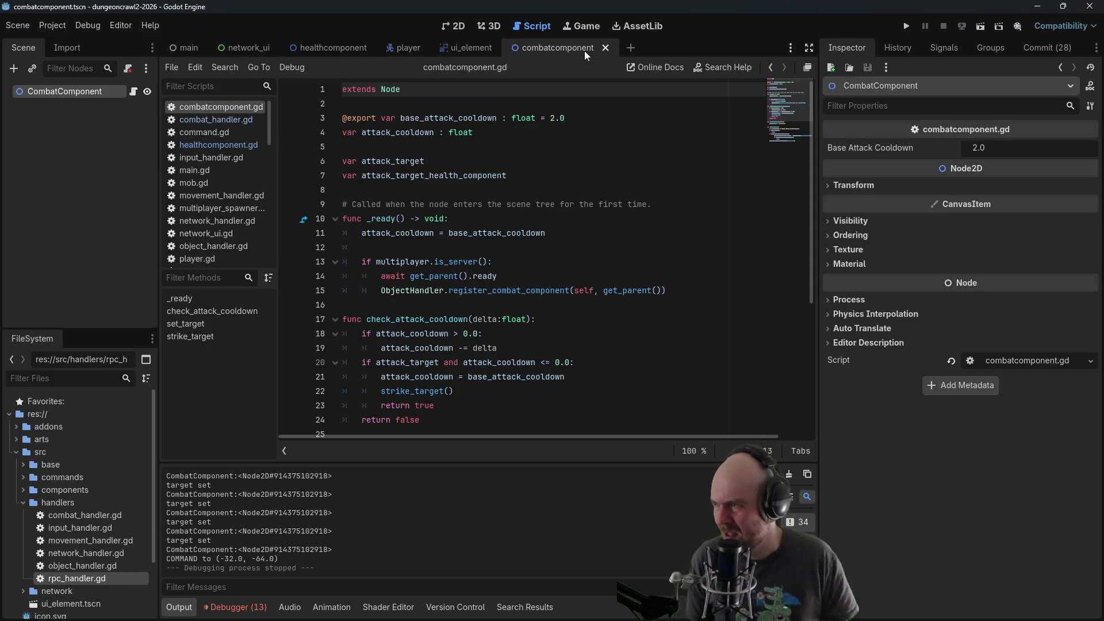
# Check the node action menus for CombatComponent and HealthComponent in their scenes
pyautogui.rightClick(52, 92)
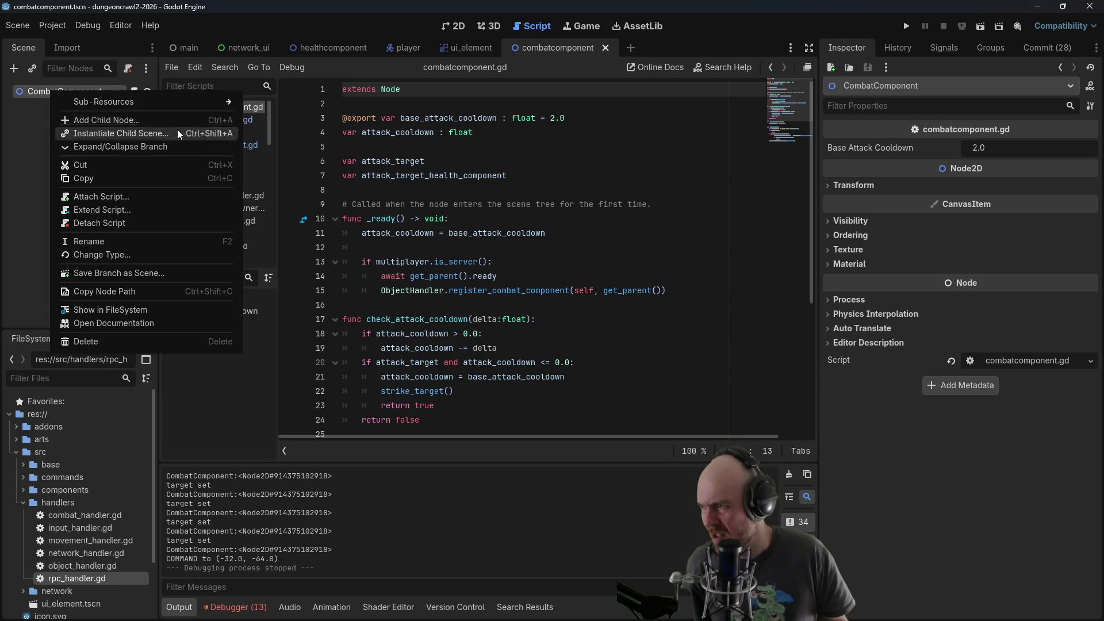
pyautogui.click(346, 47)
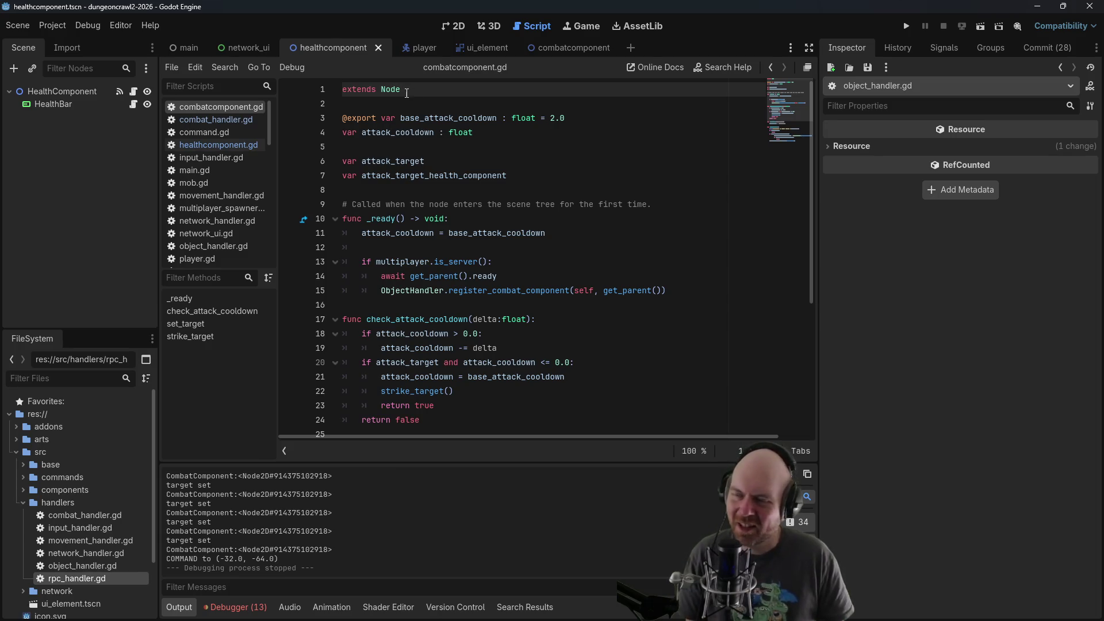
pyautogui.rightClick(36, 91)
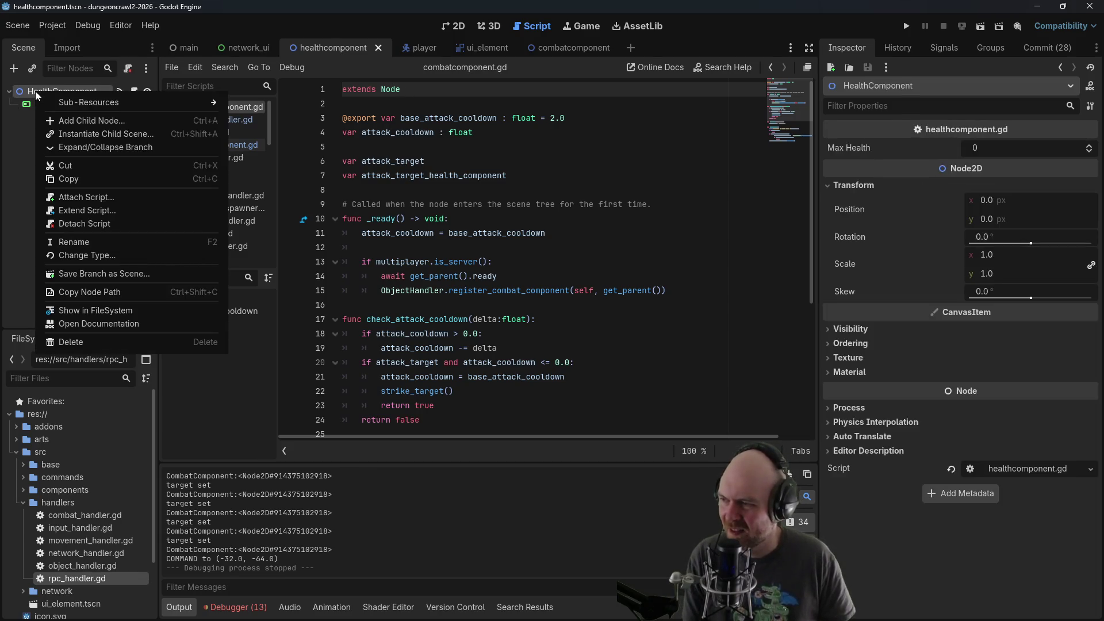
pyautogui.click(416, 92)
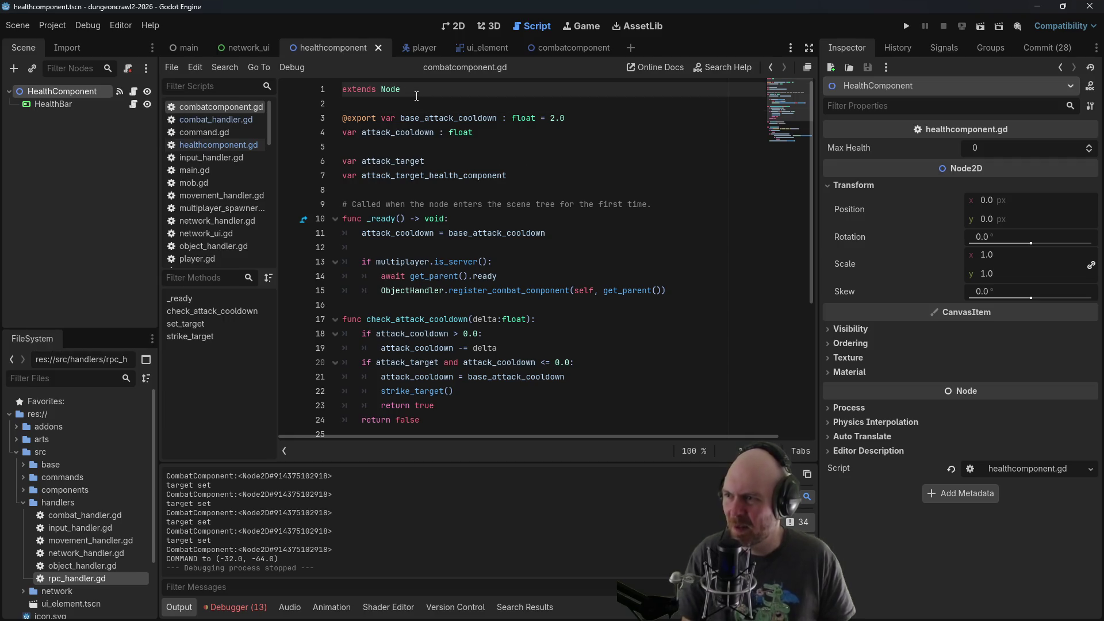
# Restore 'extends Node2D' by retyping '2D' and save the healthcomponent scene
pyautogui.write('2D')
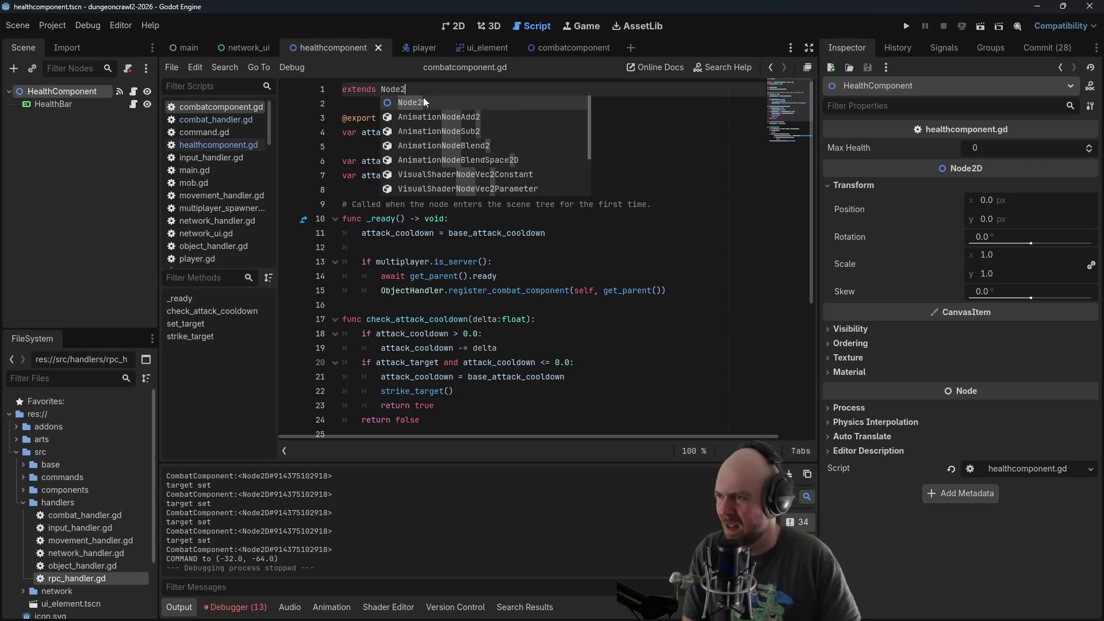
pyautogui.click(53, 104)
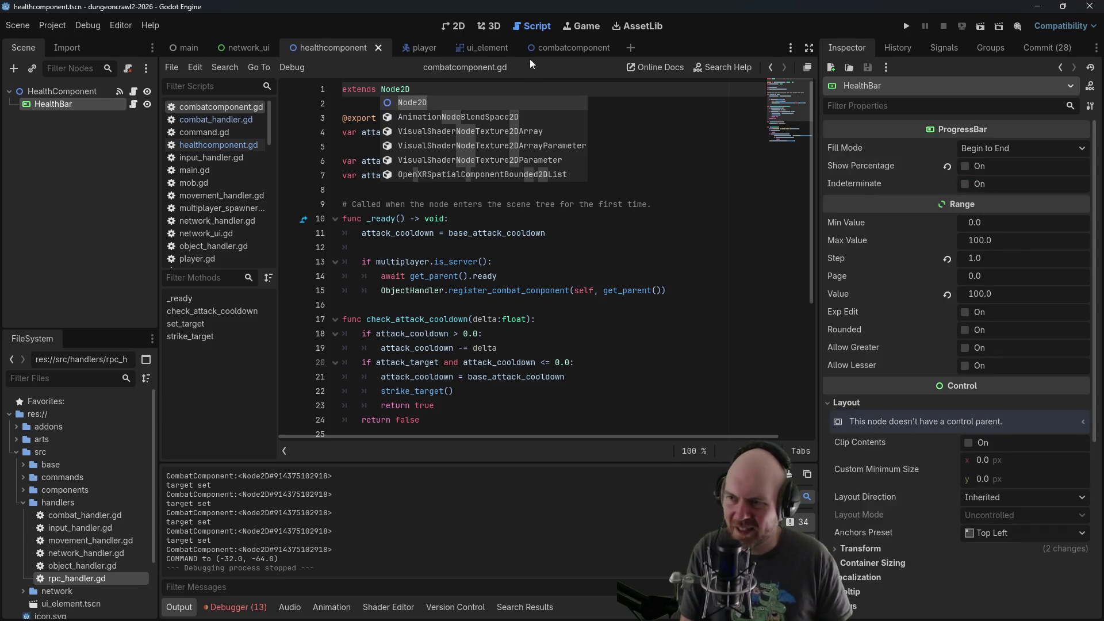
pyautogui.click(619, 218)
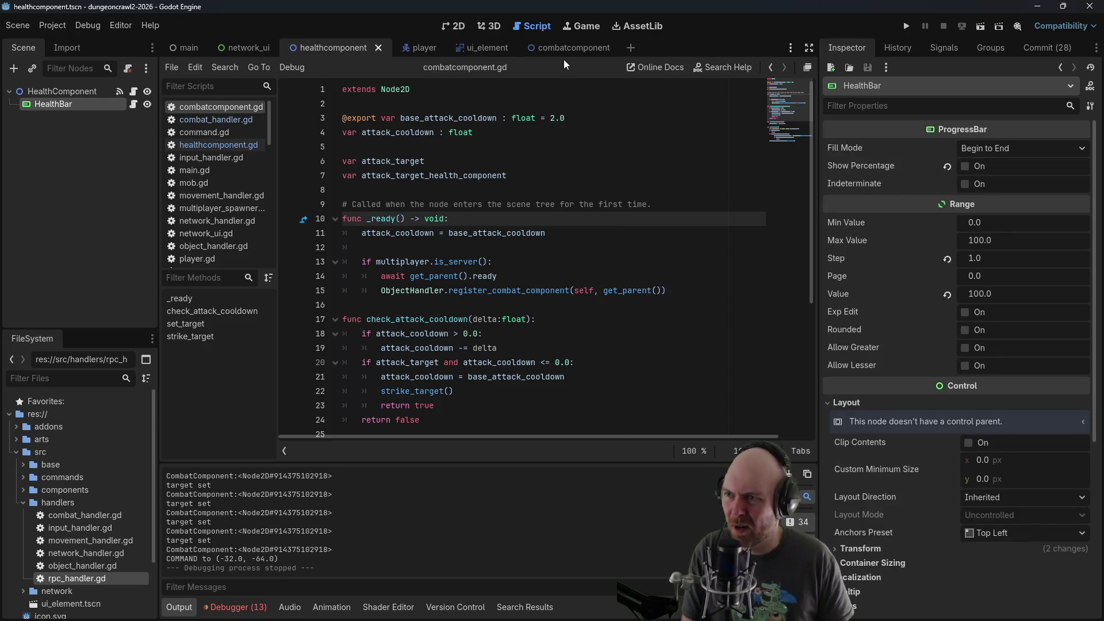
pyautogui.click(563, 49)
pyautogui.click(420, 91)
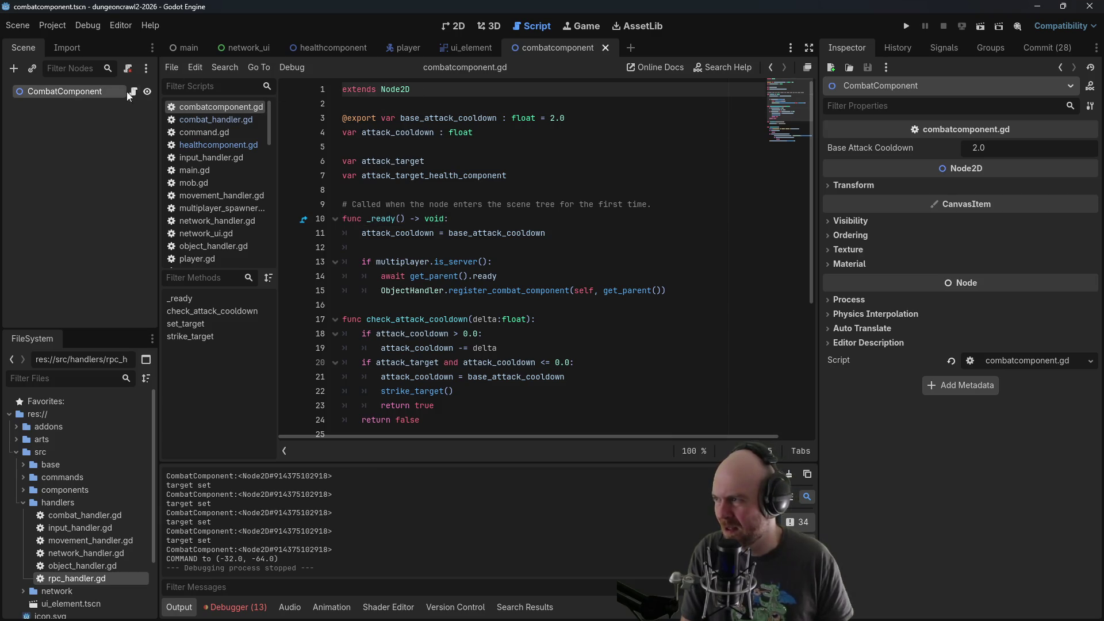
pyautogui.click(344, 49)
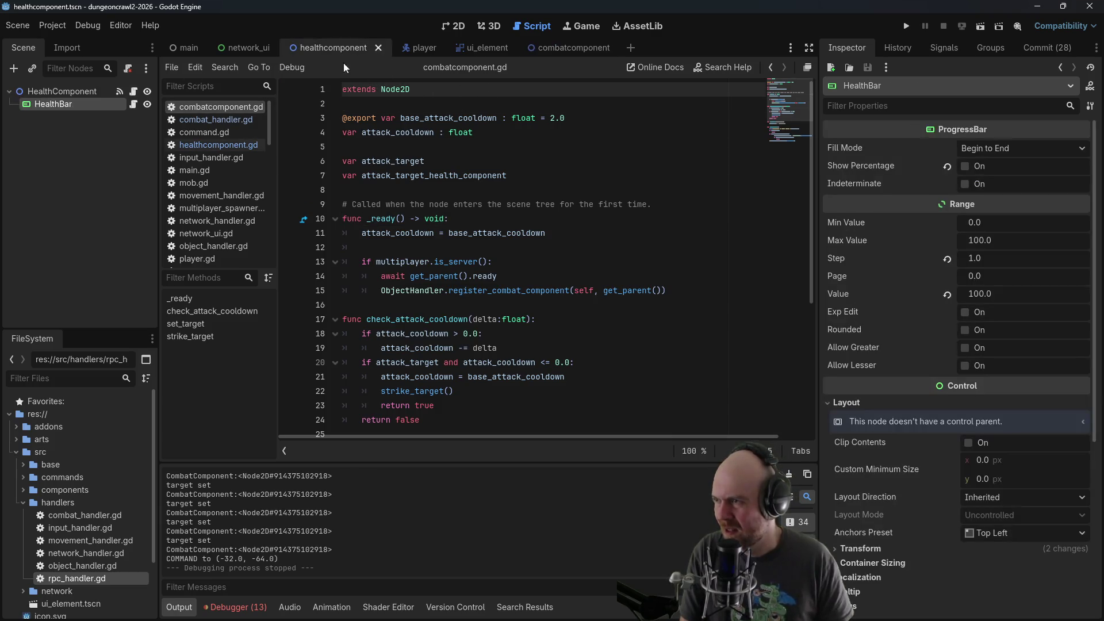
pyautogui.click(428, 118)
pyautogui.hotkey('ctrl', 's')
# Scroll combatcomponent.gd down to the set_target function declaration
pyautogui.click(569, 47)
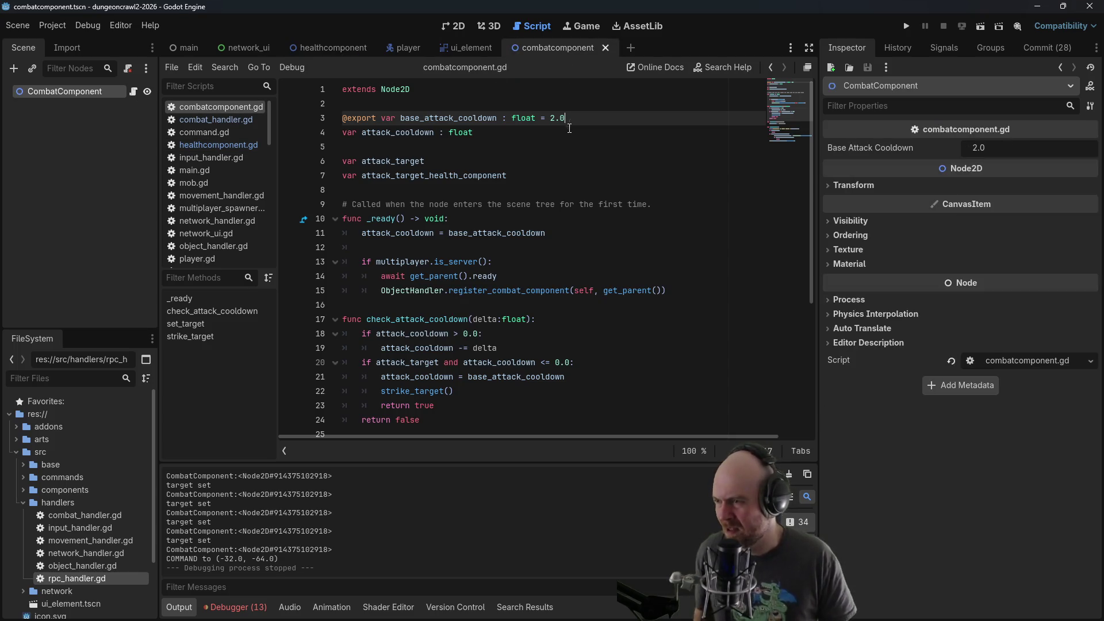
pyautogui.click(561, 147)
pyautogui.scroll(-1, 557, 184)
pyautogui.scroll(-2, 556, 185)
pyautogui.click(495, 333)
pyautogui.click(492, 320)
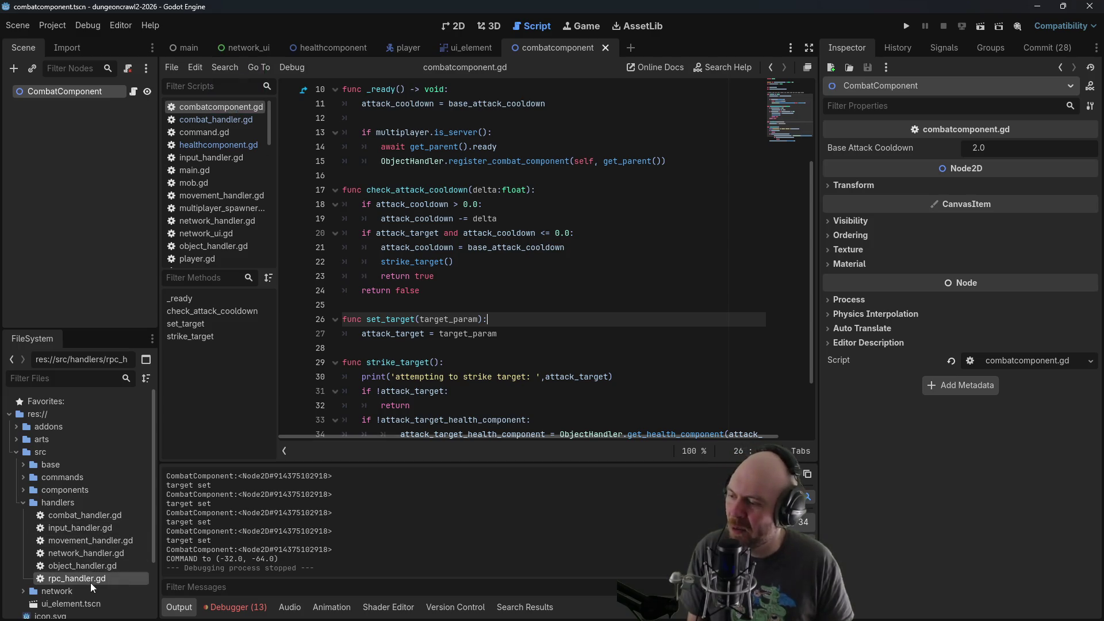
# Inspect set_target's target_param, then open input_handler.gd at the rpc_id call line
pyautogui.click(436, 319)
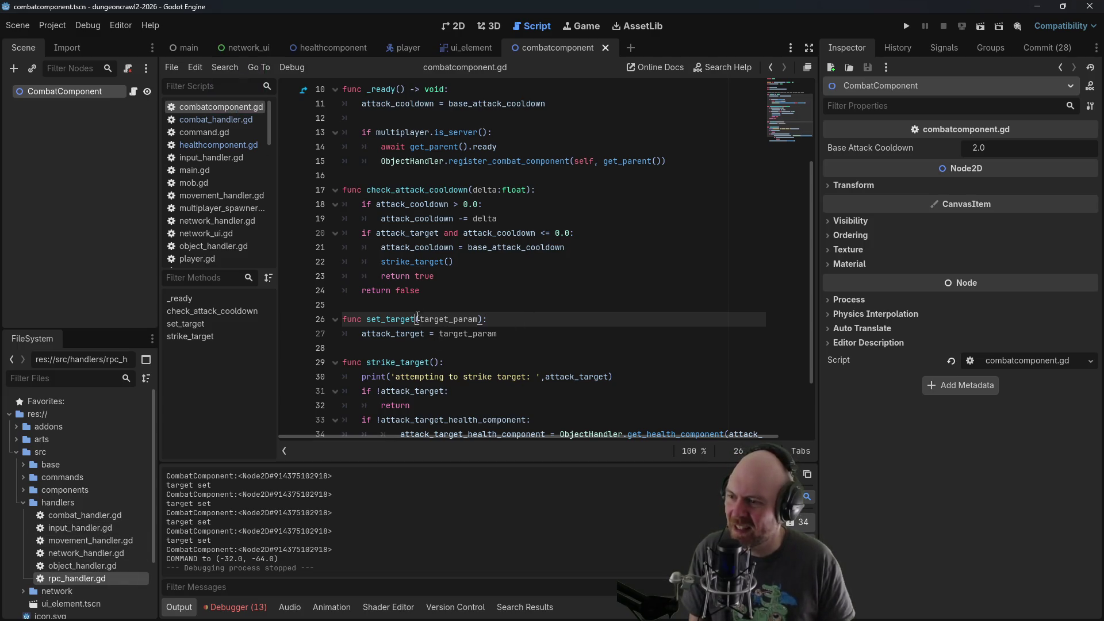
pyautogui.moveTo(425, 319); pyautogui.dragTo(480, 319)
pyautogui.click(484, 289)
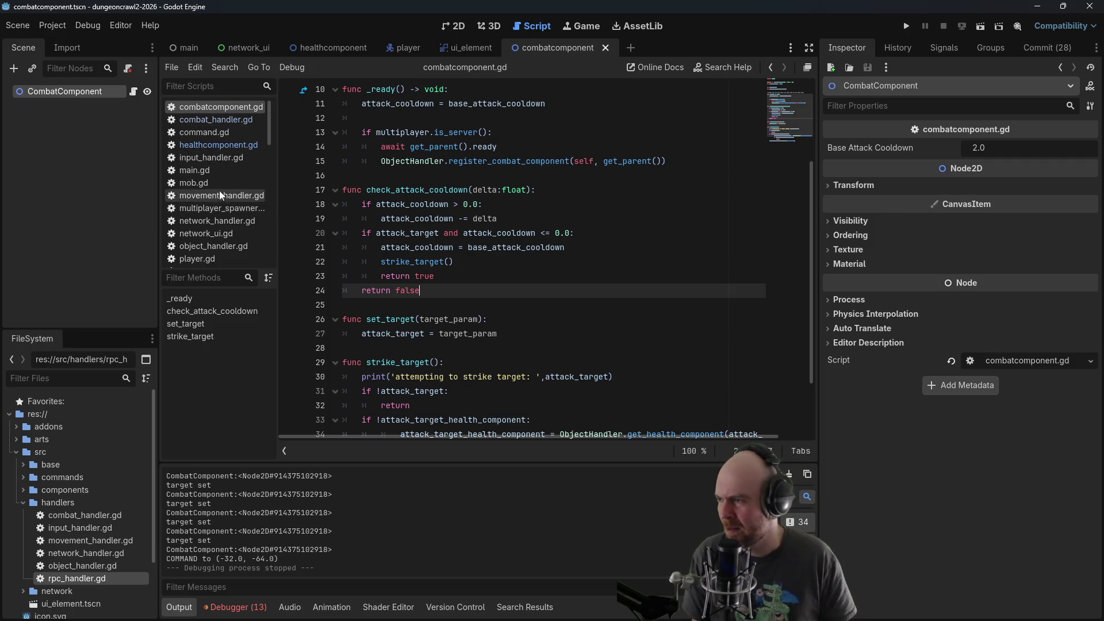
pyautogui.click(217, 158)
pyautogui.click(612, 319)
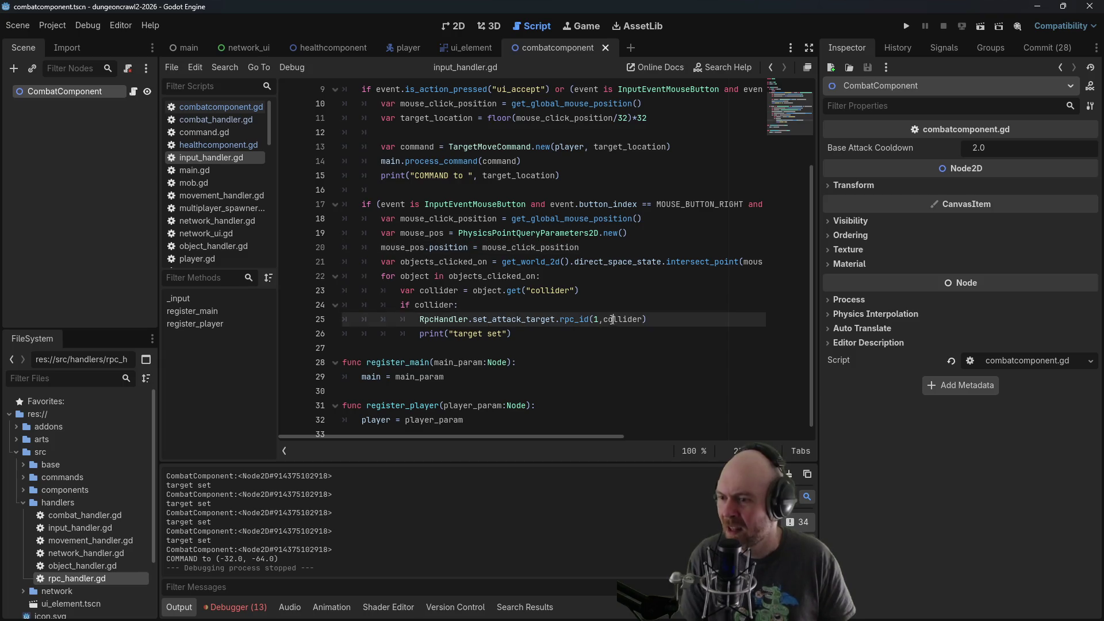
# Insert print(objects_clicked_on) above the for loop in input_handler.gd and run the project
pyautogui.moveTo(604, 320); pyautogui.dragTo(644, 321)
pyautogui.click(659, 286)
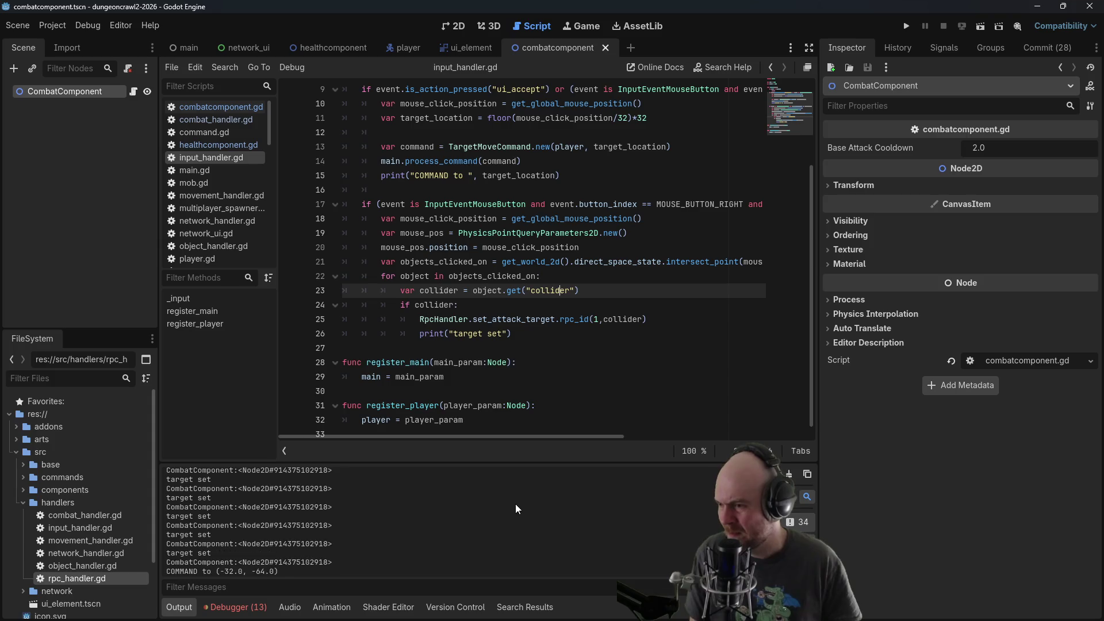
pyautogui.click(568, 280)
pyautogui.click(515, 335)
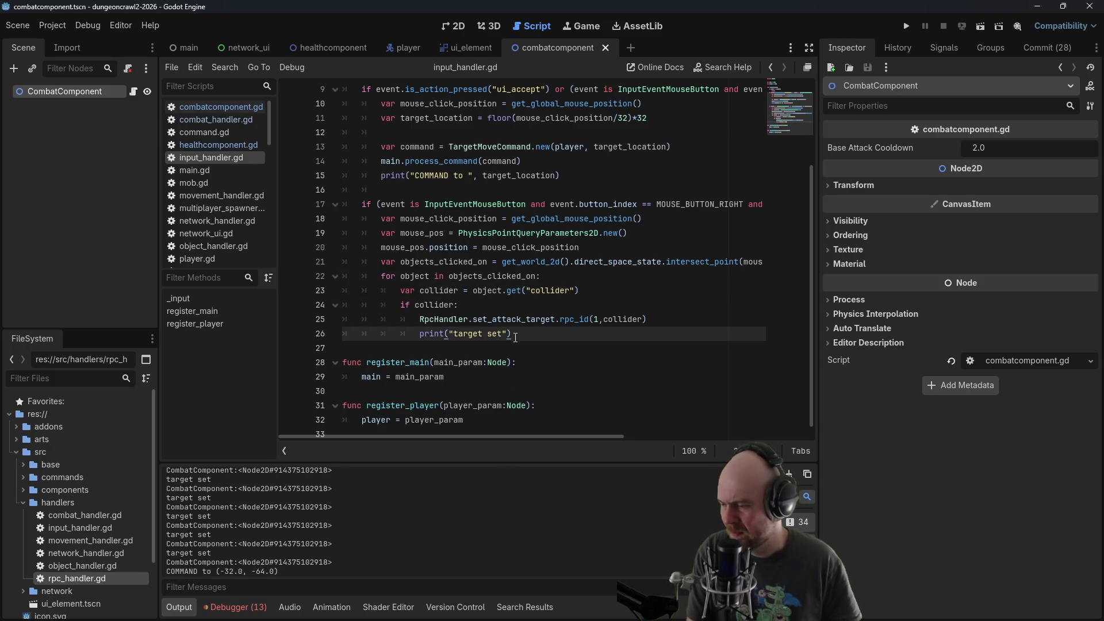
pyautogui.click(546, 280)
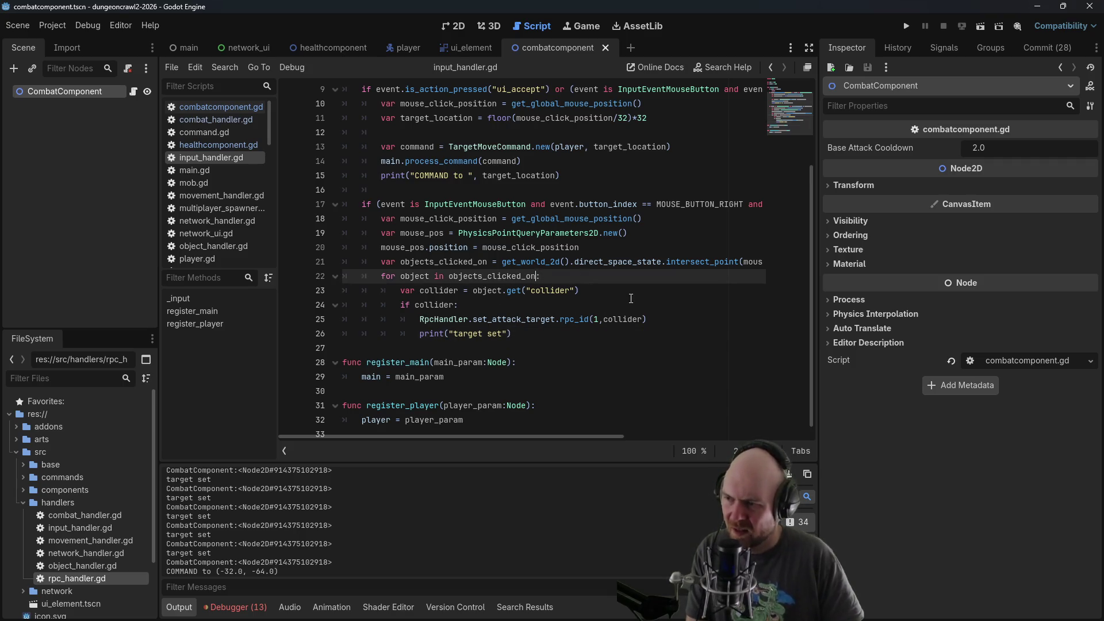
pyautogui.press('Return')
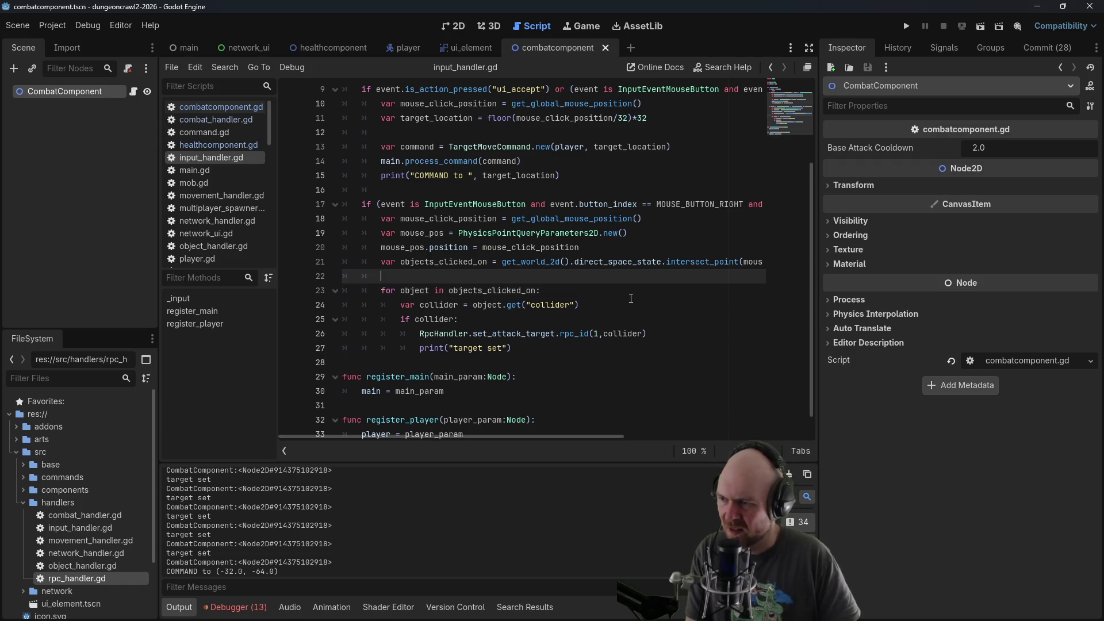
pyautogui.write('print(')
pyautogui.write('objects_clicked')
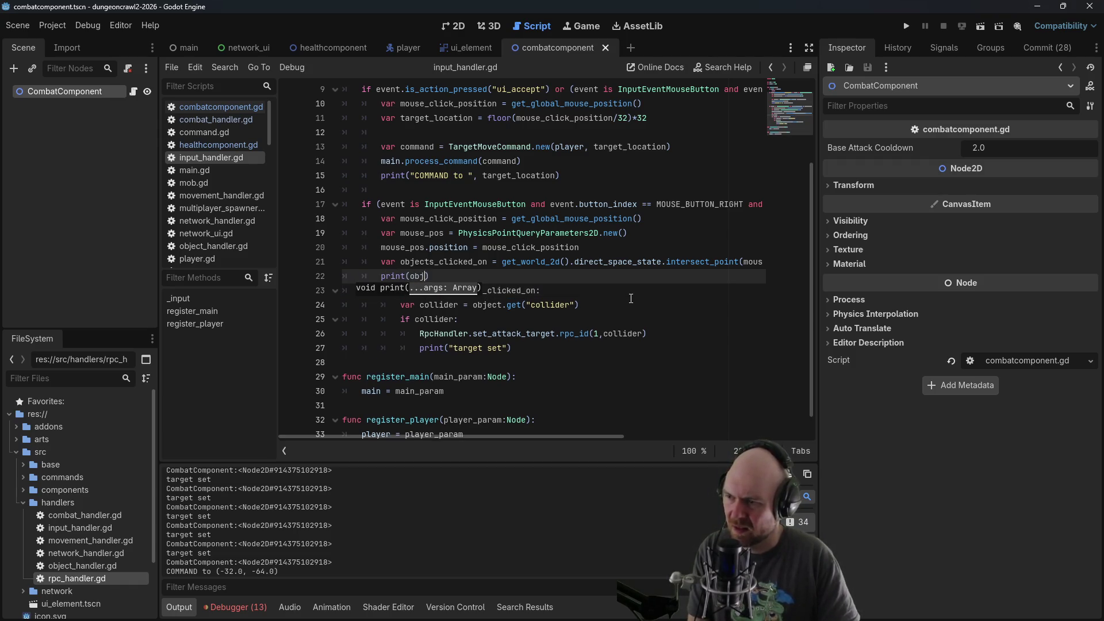
pyautogui.write('_on')
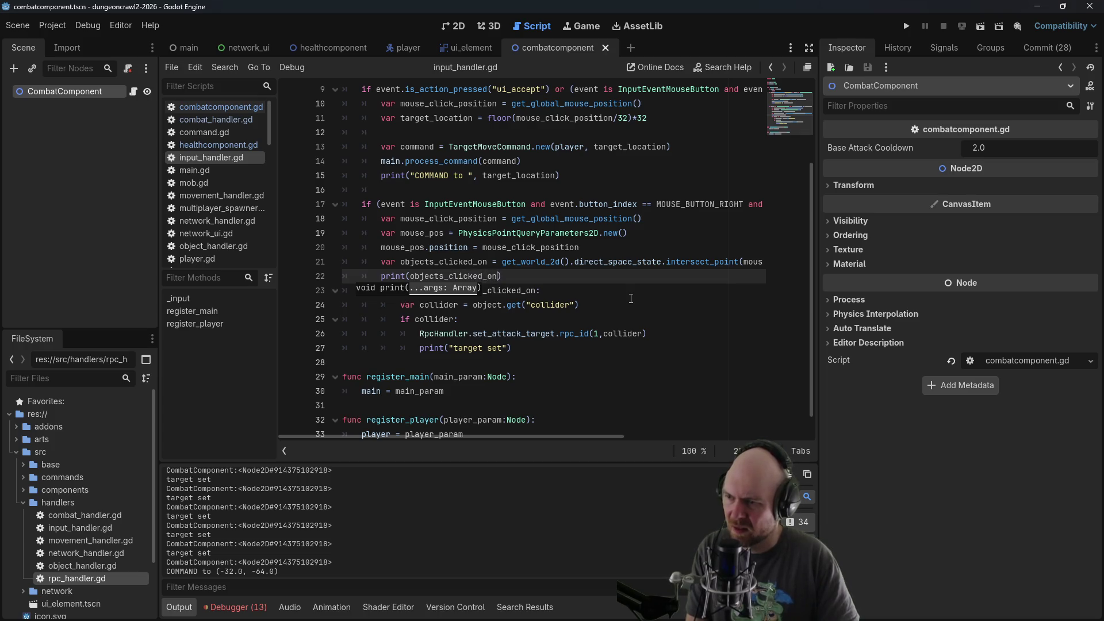
pyautogui.click(906, 26)
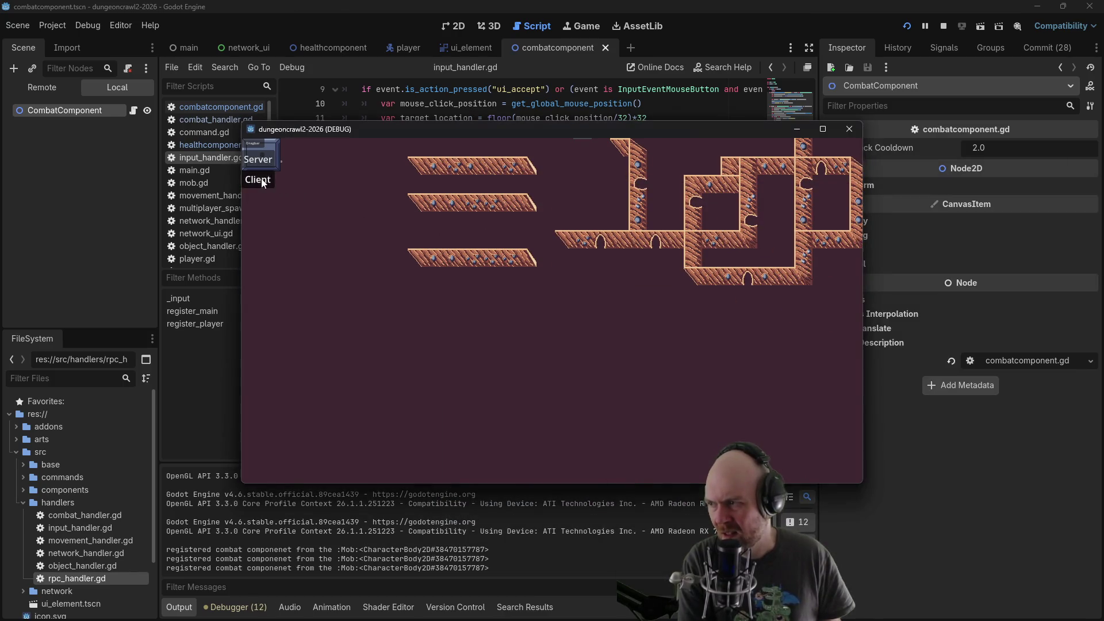
# Join as client, right-click ground, the player and a mob to log colliders, then switch to Firefox
pyautogui.click(259, 180)
pyautogui.click(501, 296)
pyautogui.click(471, 231)
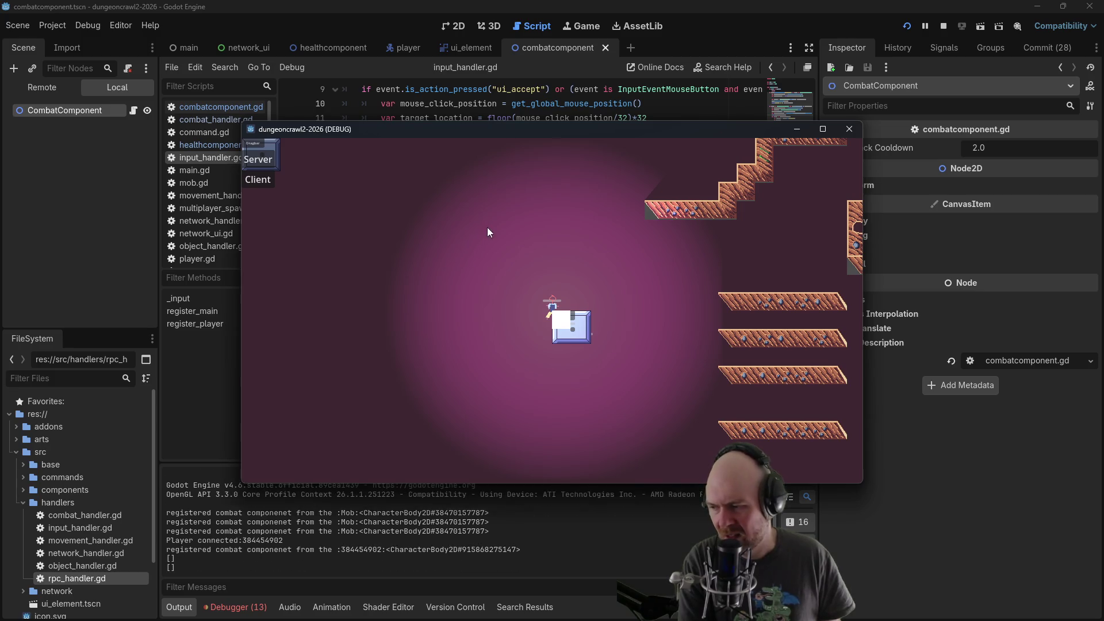
pyautogui.click(548, 299)
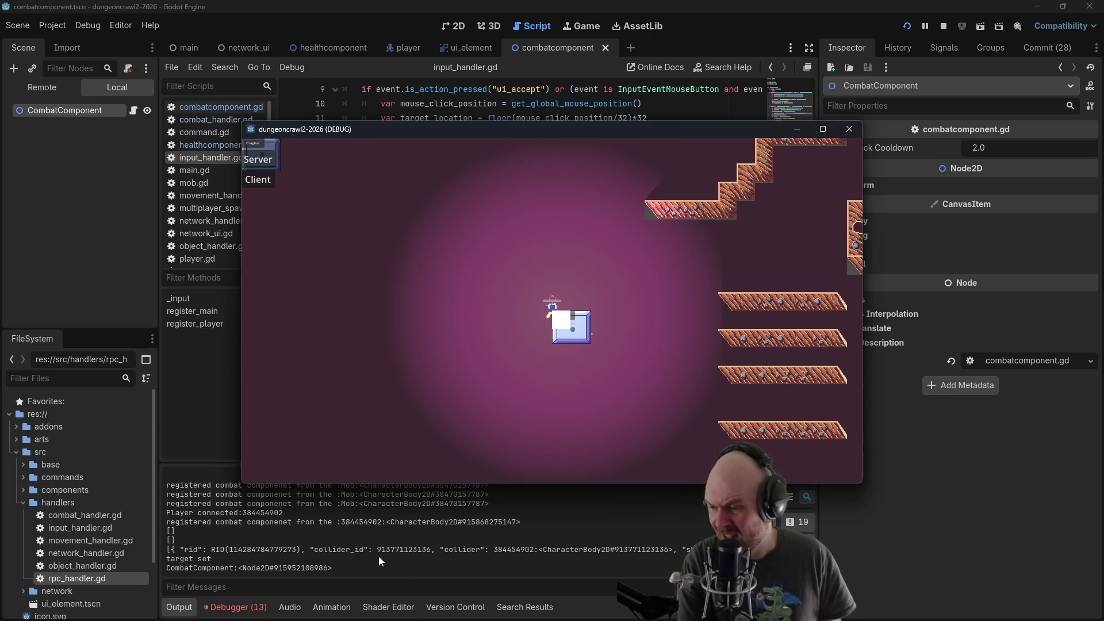
pyautogui.click(537, 243)
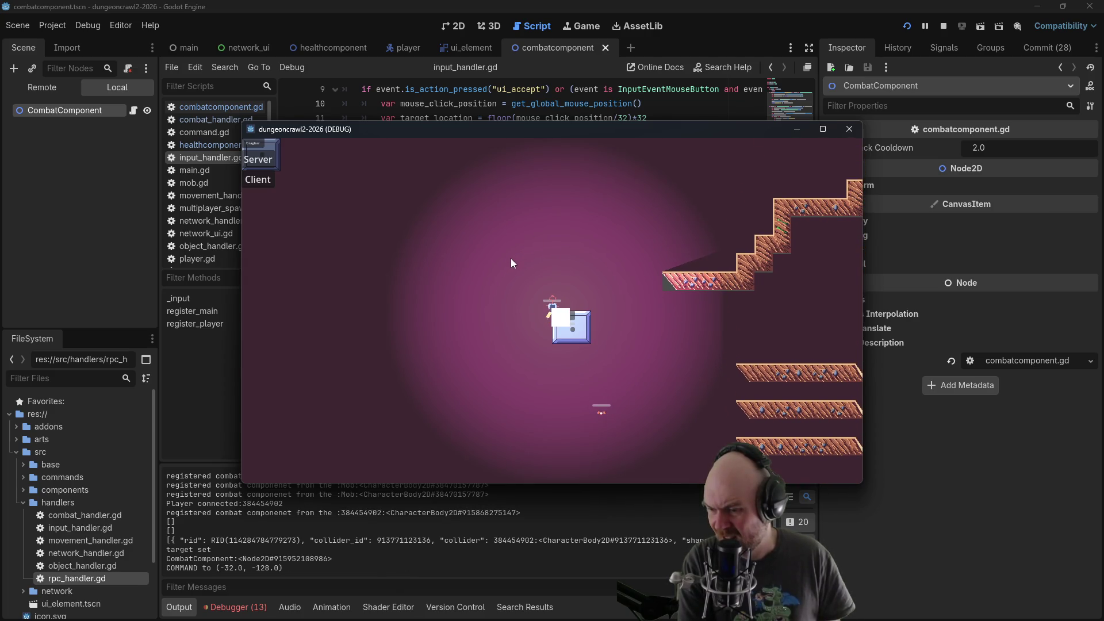
pyautogui.click(598, 417)
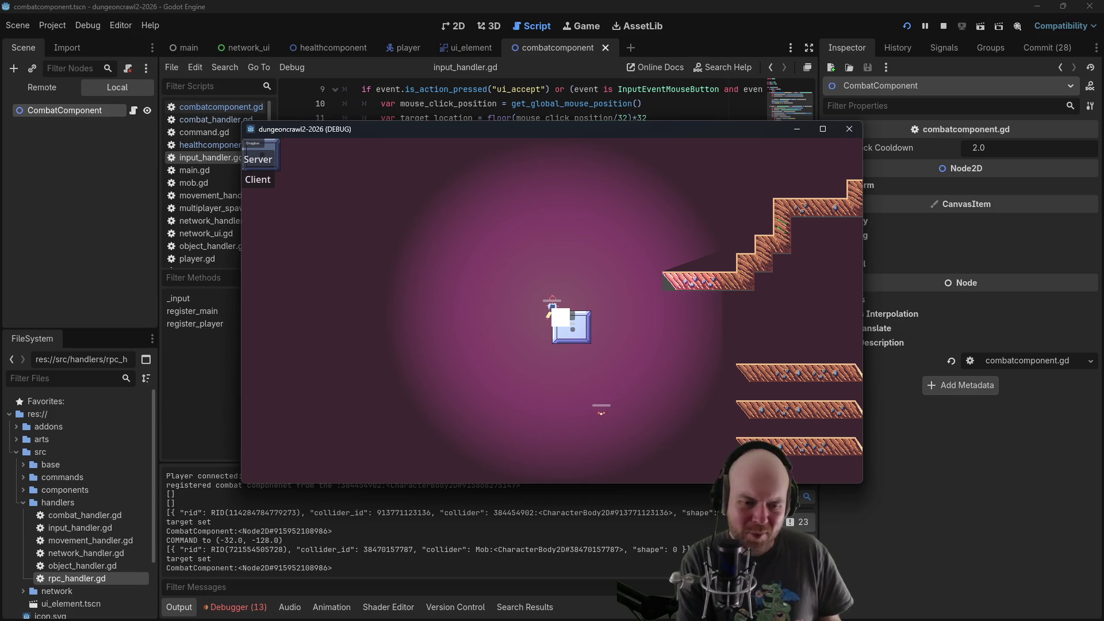
pyautogui.hotkey('alt', 'Tab')
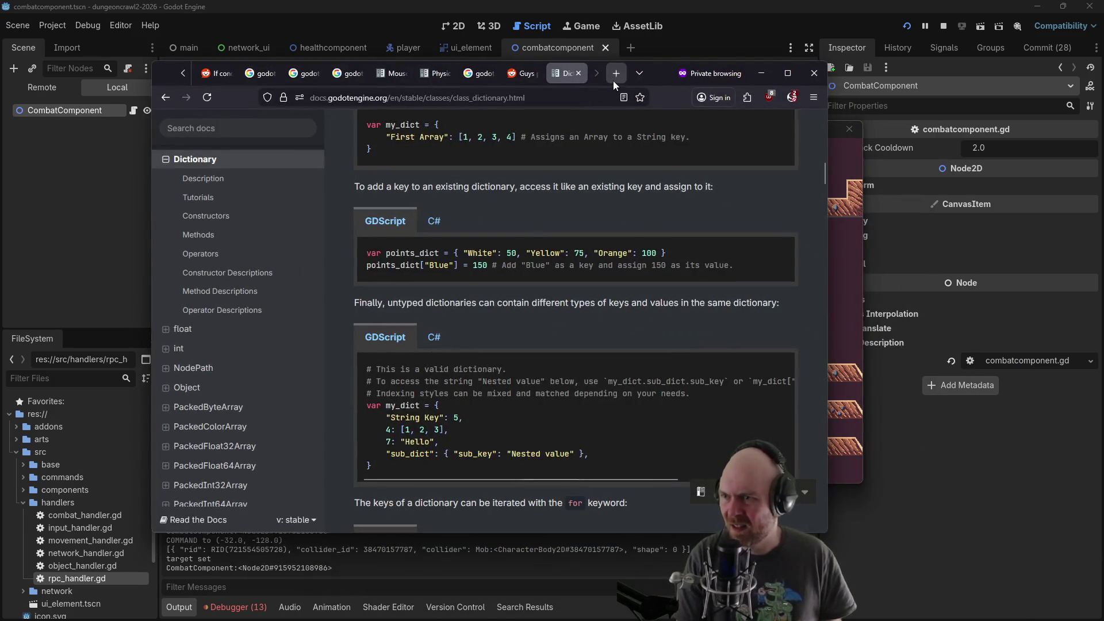
# Search the web for 'godot get node by id' in a new tab
pyautogui.click(615, 74)
pyautogui.write('godot get_node')
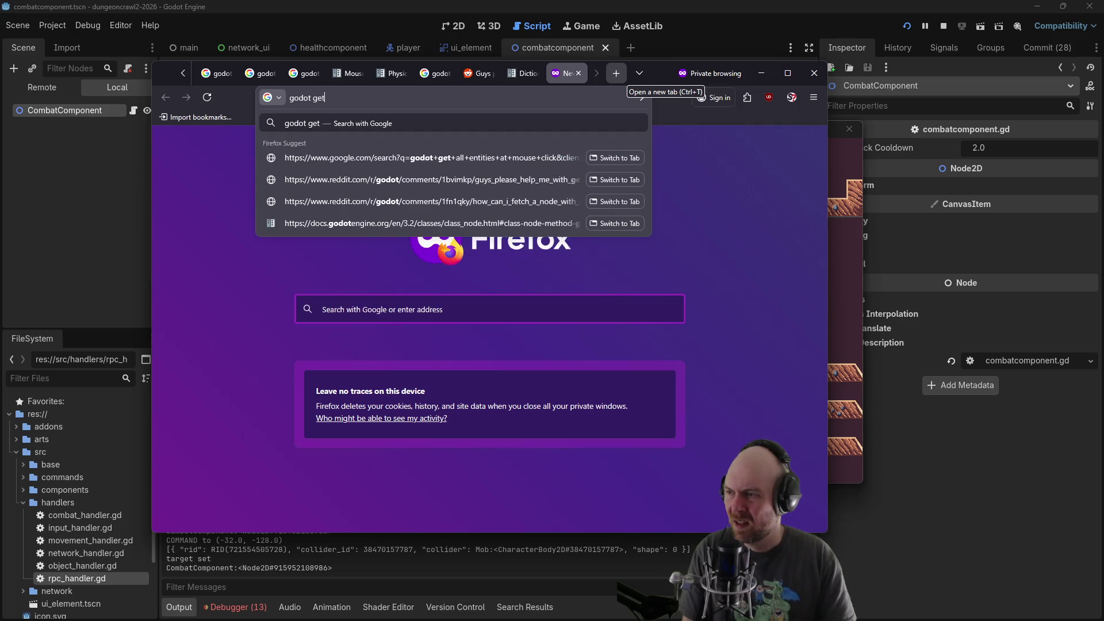
pyautogui.press('BackSpace')
pyautogui.press('BackSpace')
pyautogui.press('BackSpace')
pyautogui.write('node by id')
pyautogui.press('Return')
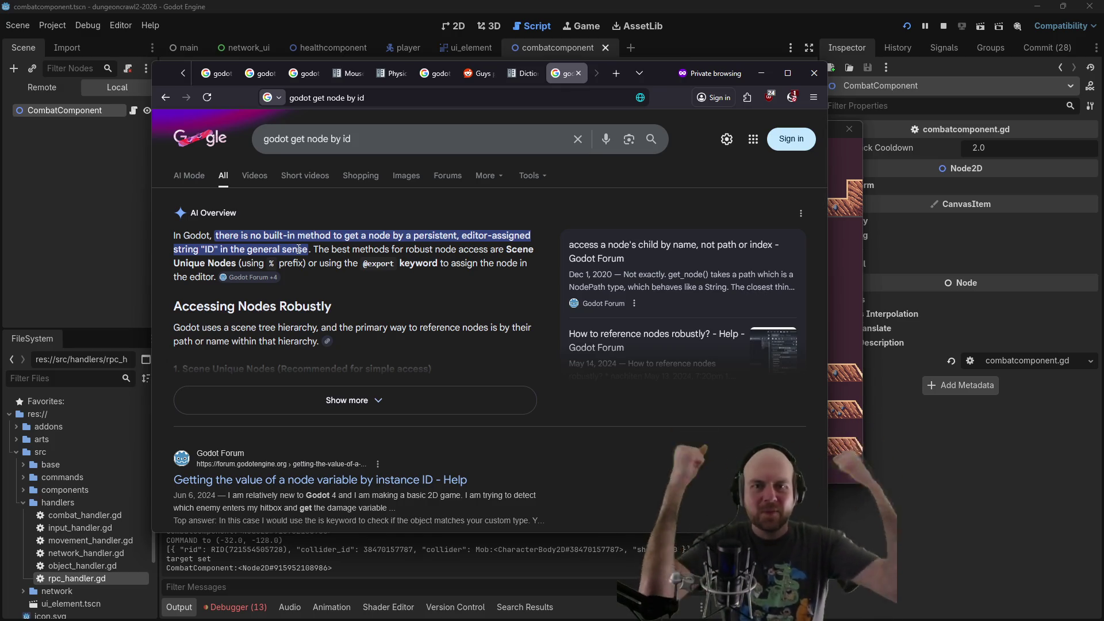
# Read the Reddit thread on unique node IDs, then stop the Godot debug session
pyautogui.scroll(-3, 405, 281)
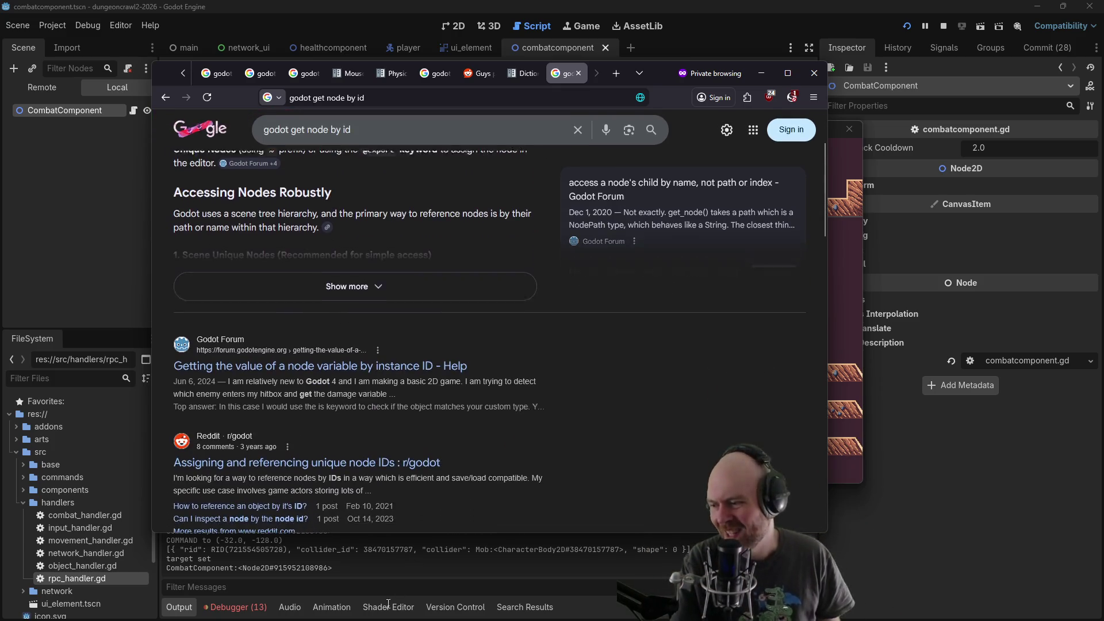
pyautogui.scroll(-2, 406, 380)
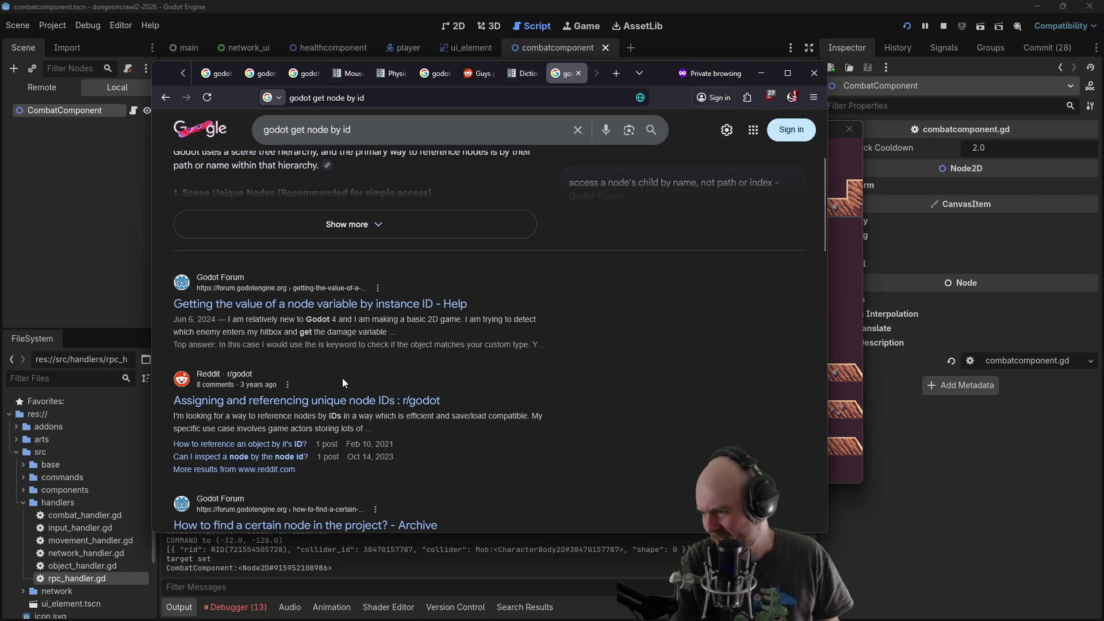
pyautogui.click(340, 403)
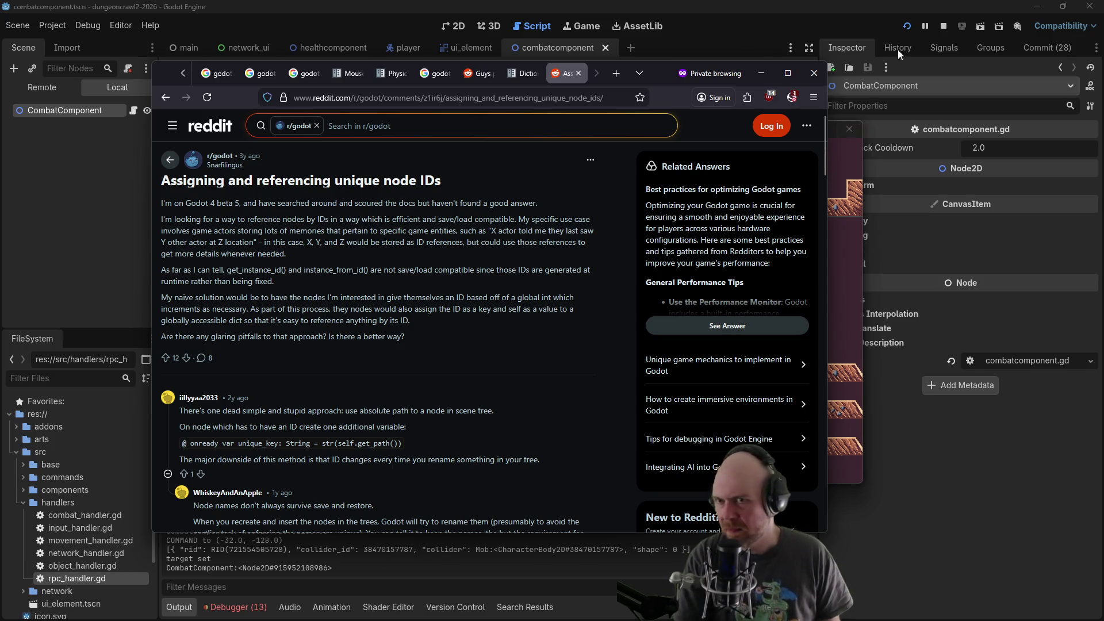
pyautogui.click(944, 27)
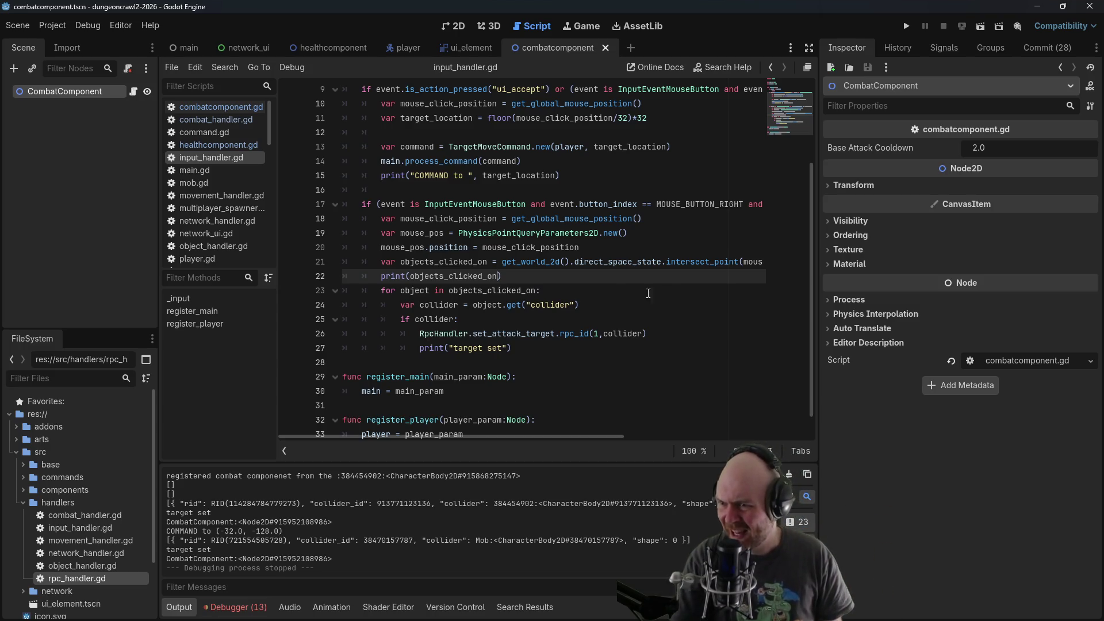
# Open the intersect_point documentation, then return to the Reddit thread on unique node IDs in Firefox
pyautogui.keyDown('ctrl'); pyautogui.click(696, 261); pyautogui.keyUp('ctrl')
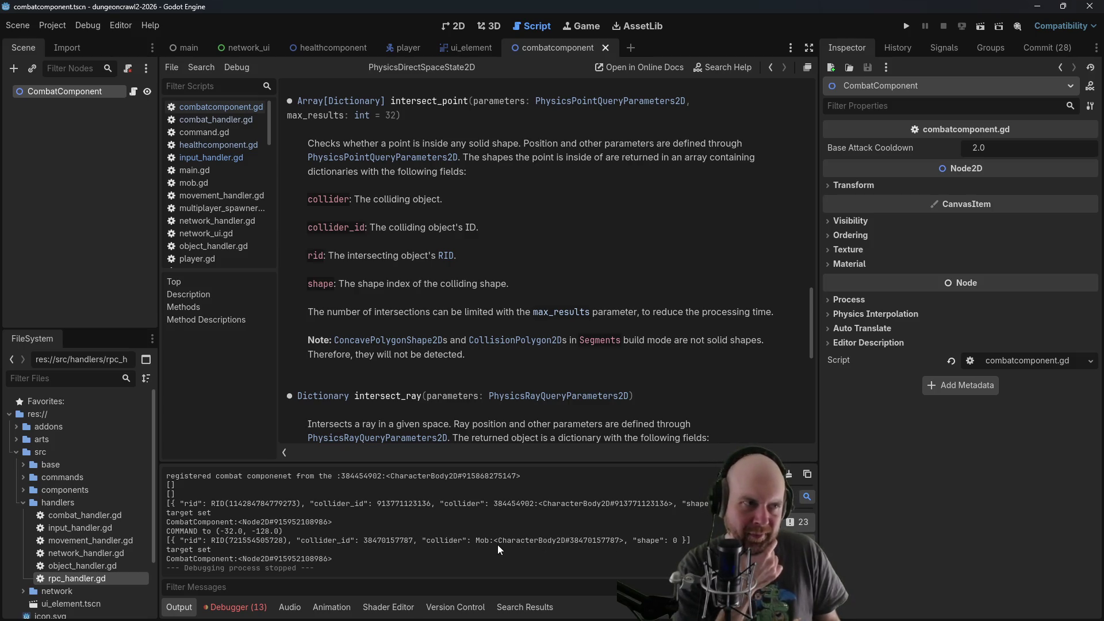
pyautogui.hotkey('alt', 'Tab')
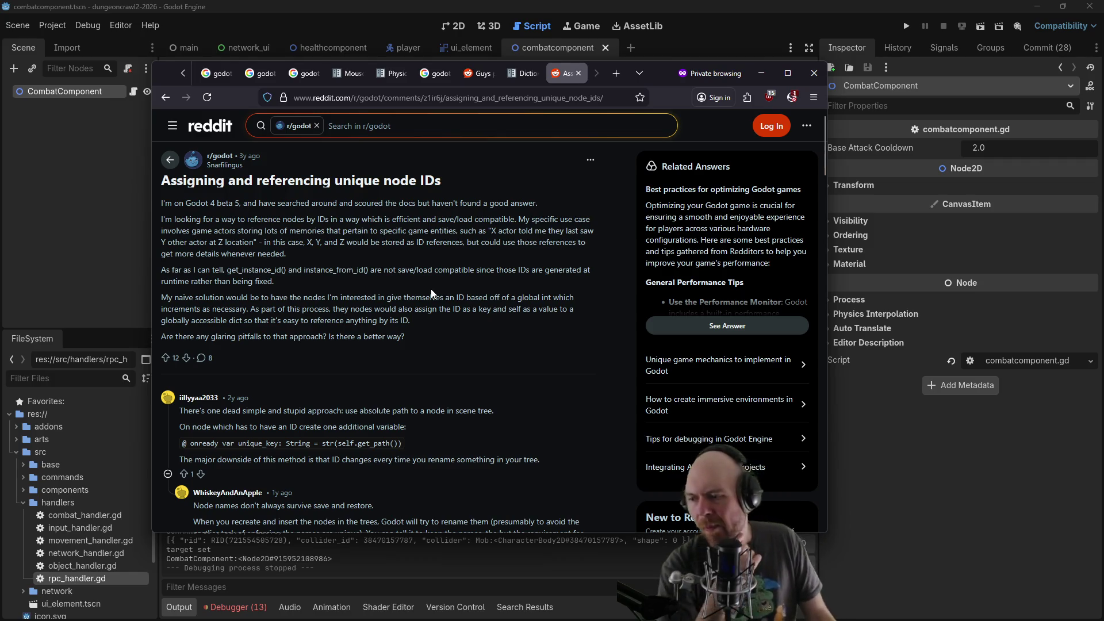
# Go back to the search results and open the forum thread on getting an instance by ID
pyautogui.scroll(-2, 379, 291)
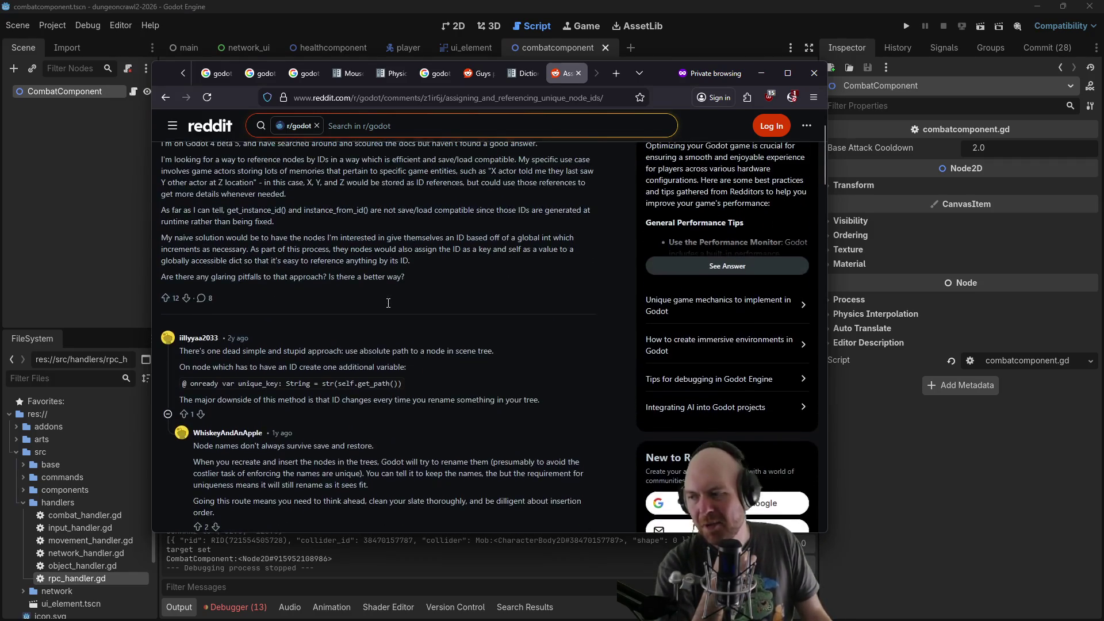
pyautogui.scroll(-5, 380, 287)
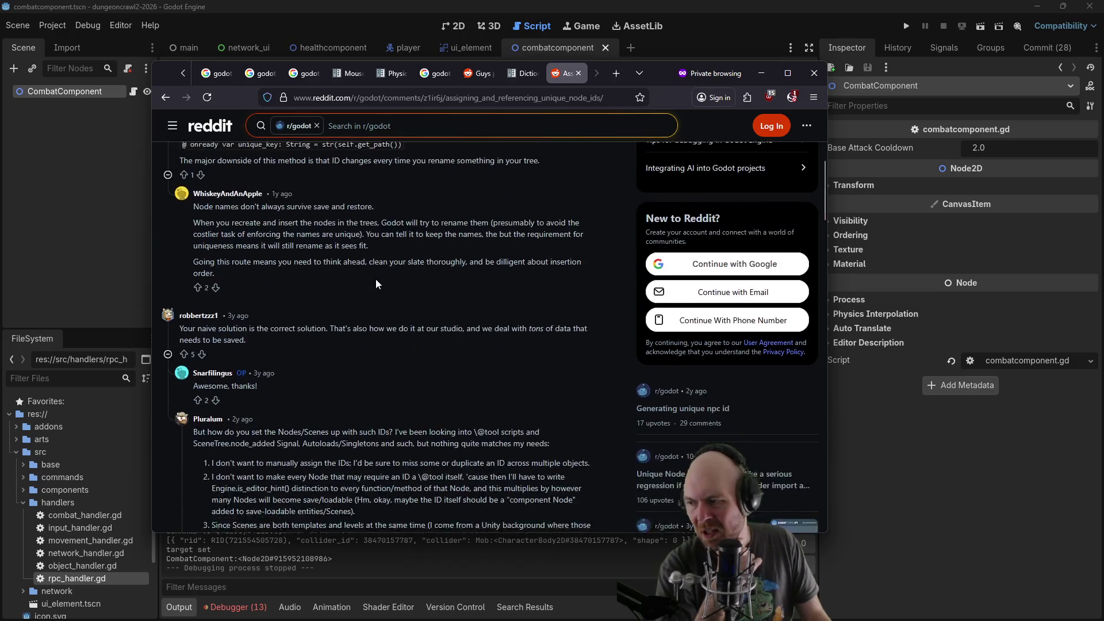
pyautogui.click(166, 98)
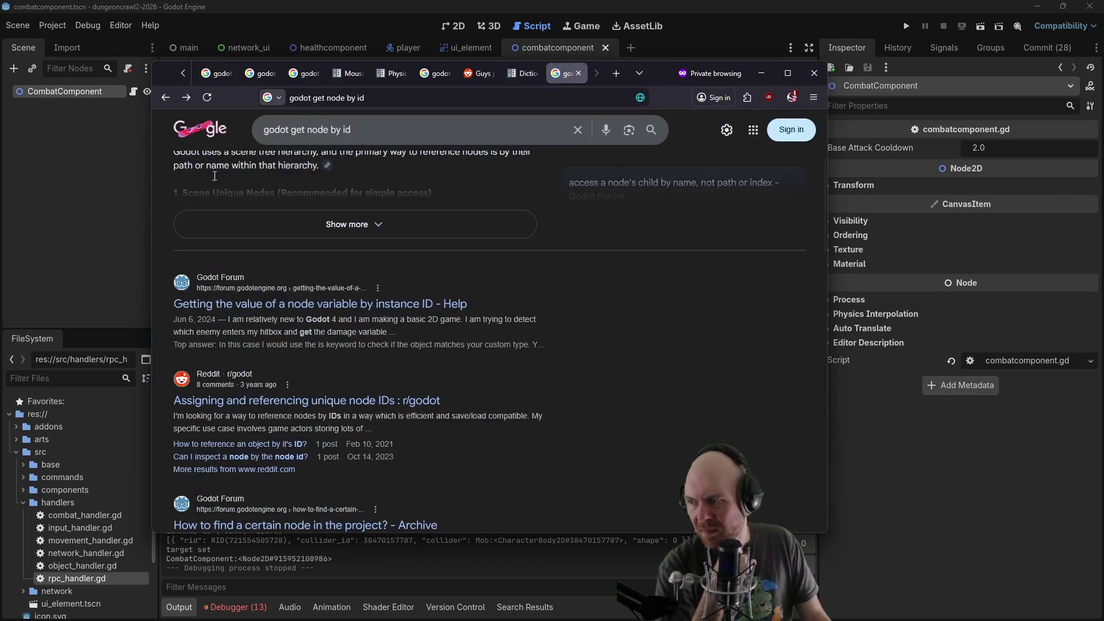
pyautogui.scroll(-3, 285, 312)
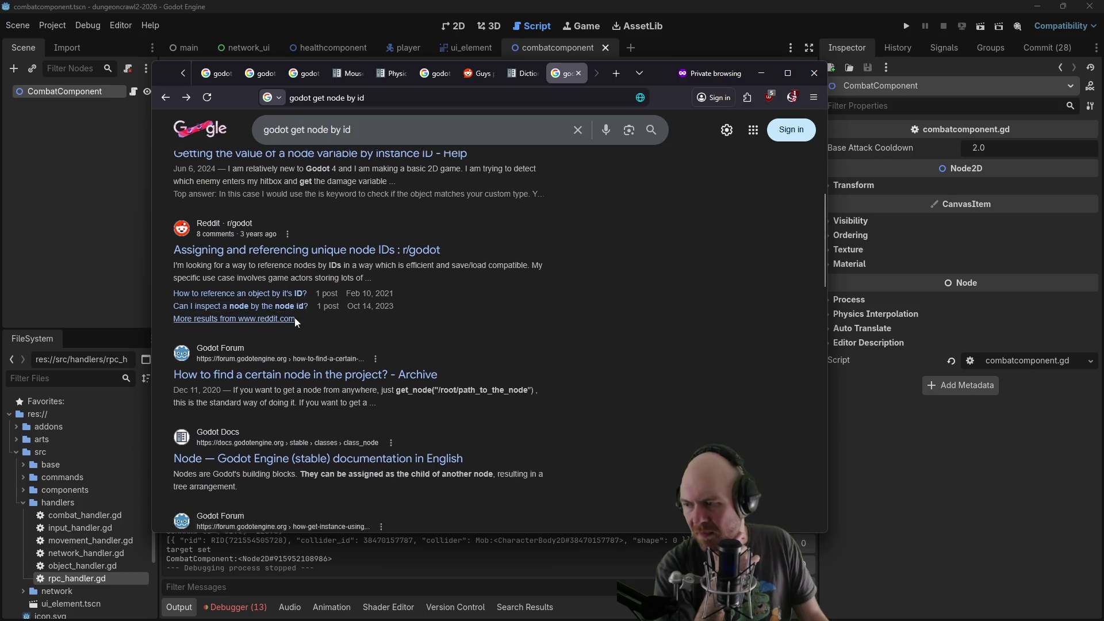
pyautogui.scroll(-3, 297, 326)
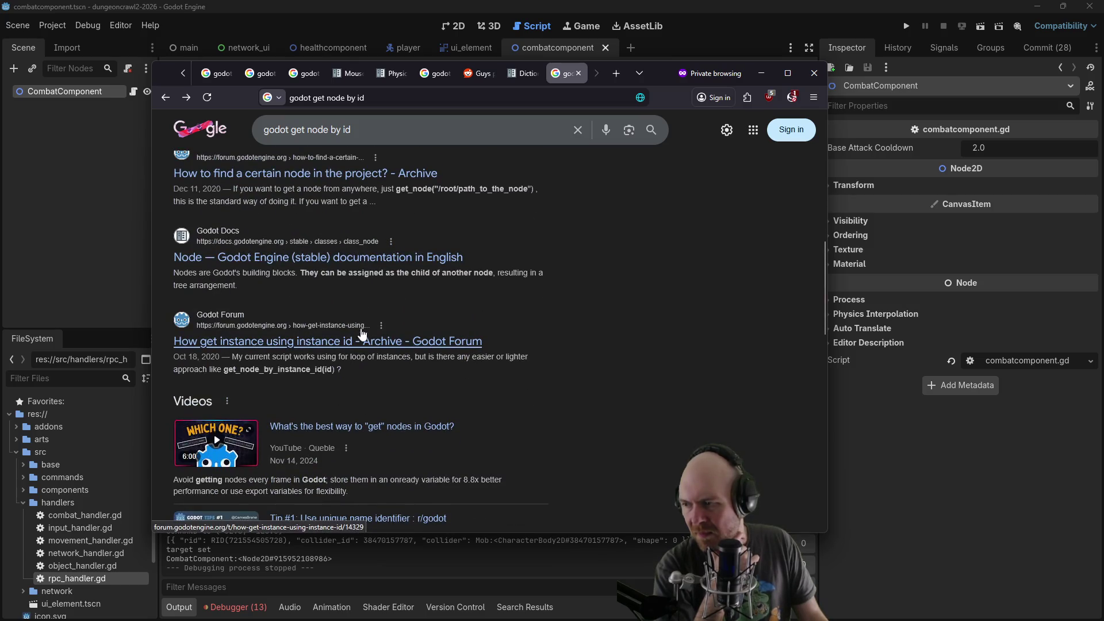
pyautogui.click(361, 343)
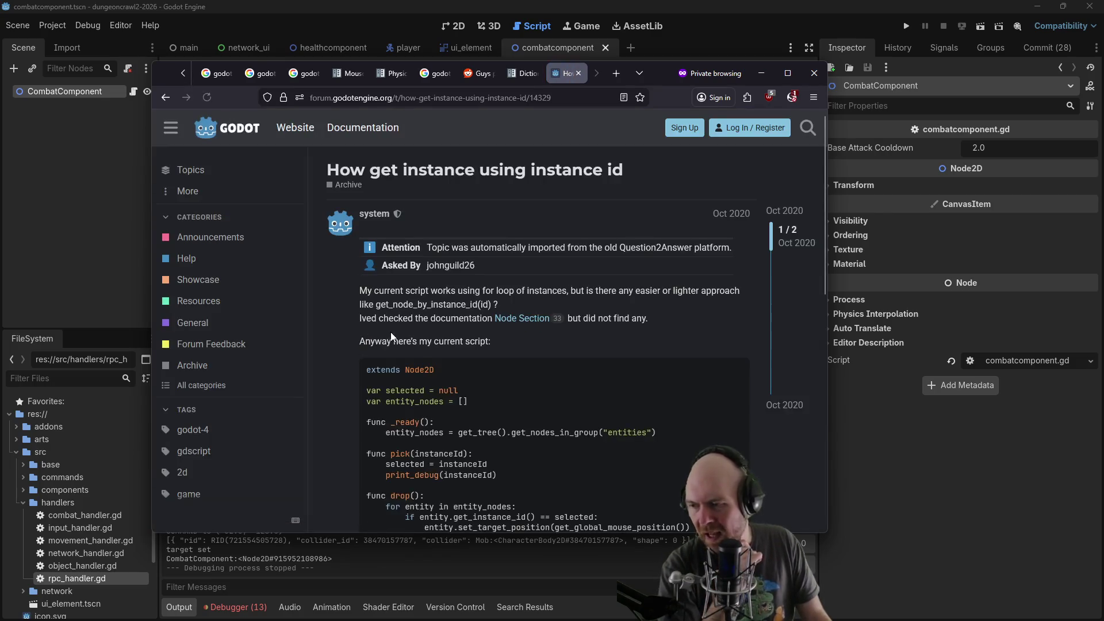
pyautogui.scroll(-2, 357, 309)
pyautogui.scroll(-5, 357, 309)
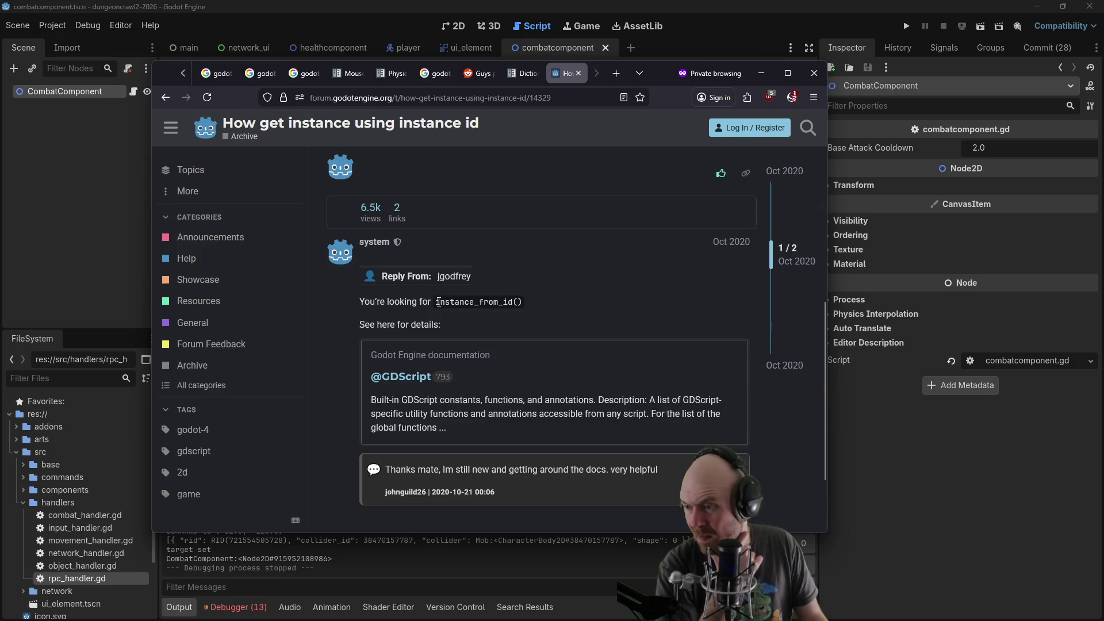
# Web-search instance_from_id(), skim the EncodedObjectAsID docs page, close it, and minimise Firefox
pyautogui.moveTo(488, 303); pyautogui.dragTo(524, 302)
pyautogui.hotkey('ctrl', 'c')
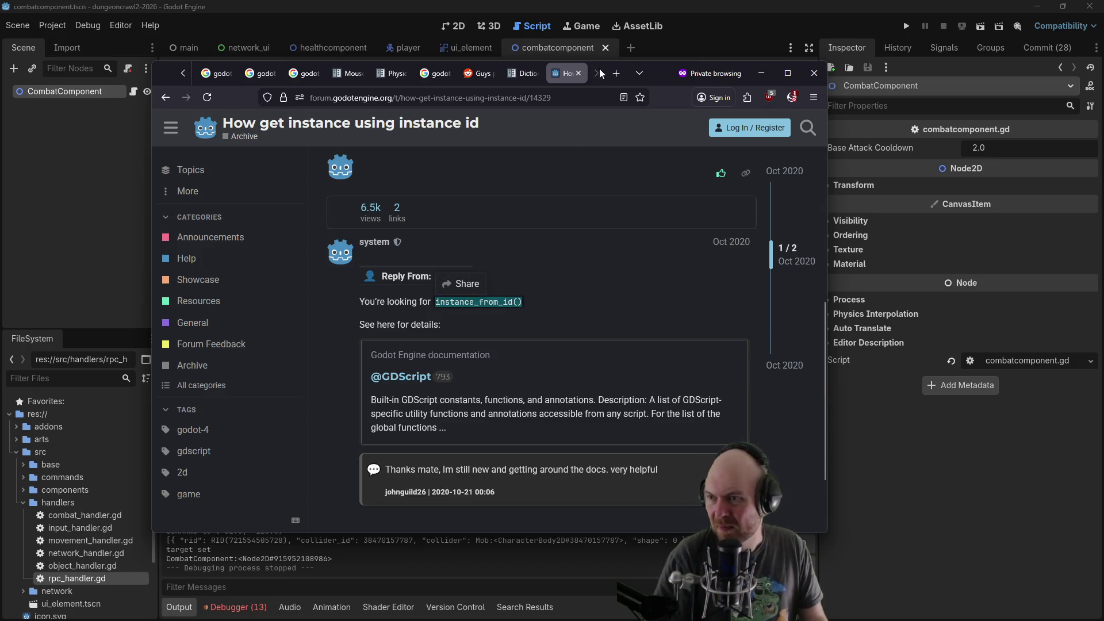
pyautogui.click(616, 73)
pyautogui.hotkey('ctrl', 'v')
pyautogui.press('Return')
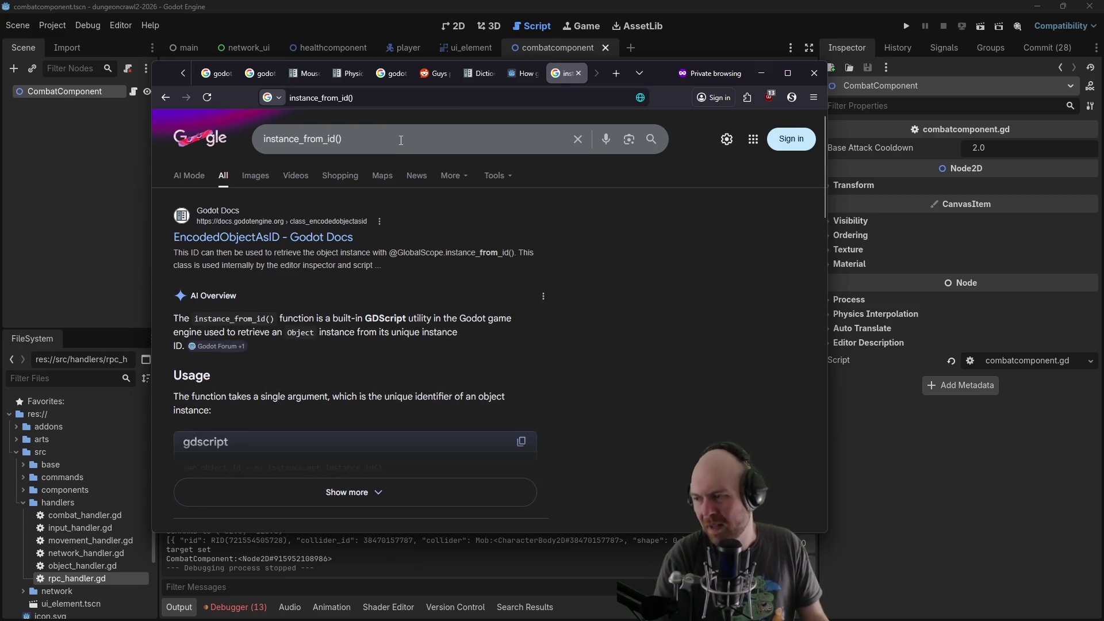
pyautogui.click(261, 240)
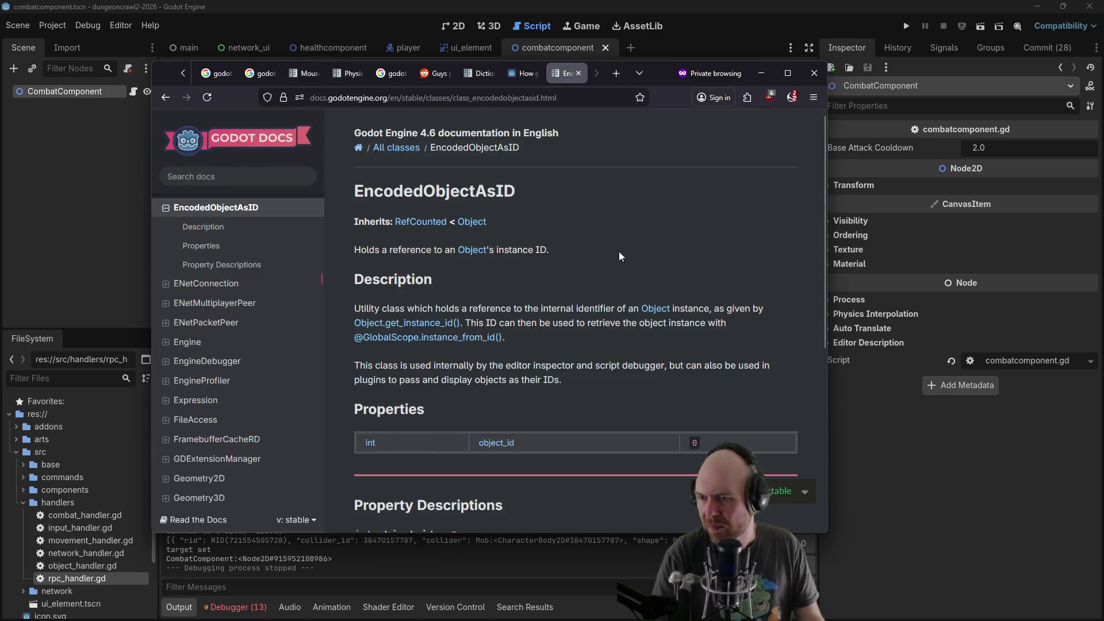
pyautogui.hotkey('ctrl', 'f')
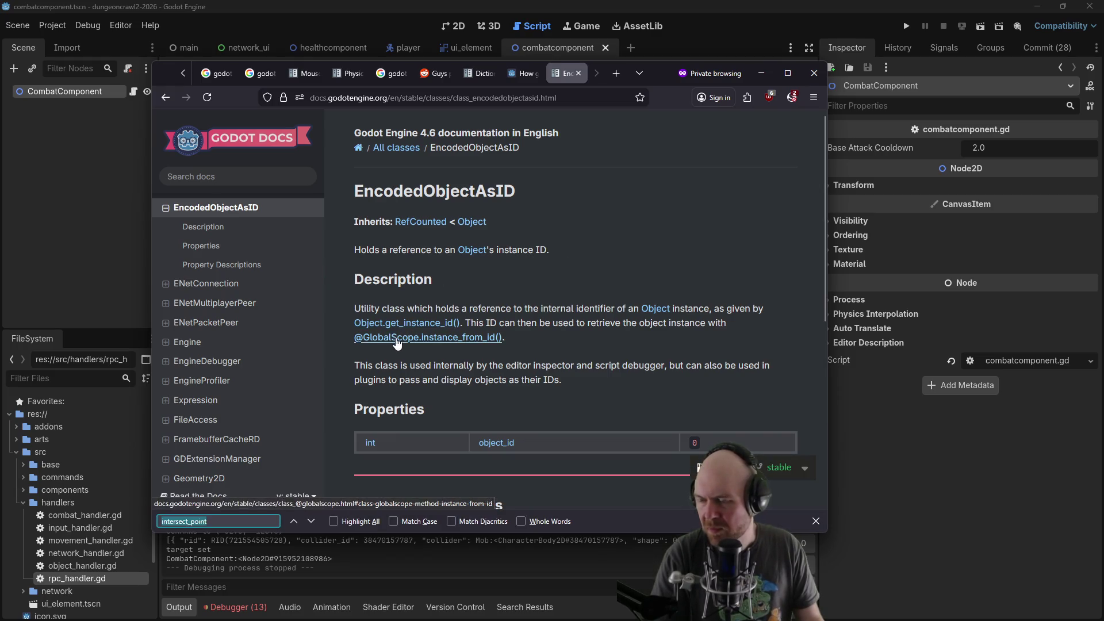
pyautogui.hotkey('ctrl', 'w')
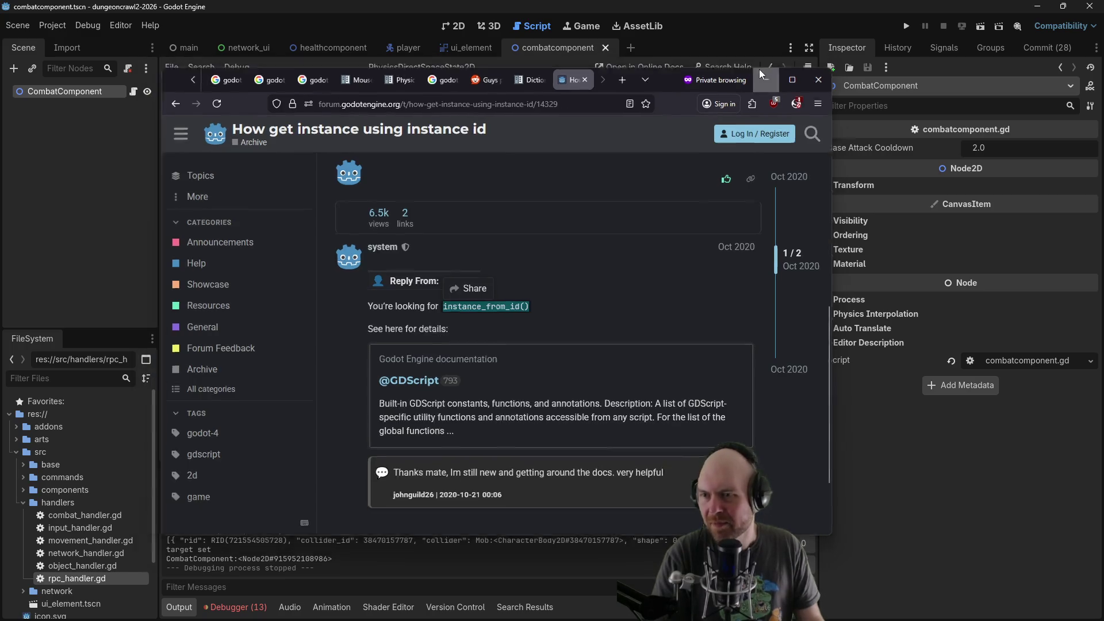
pyautogui.click(761, 73)
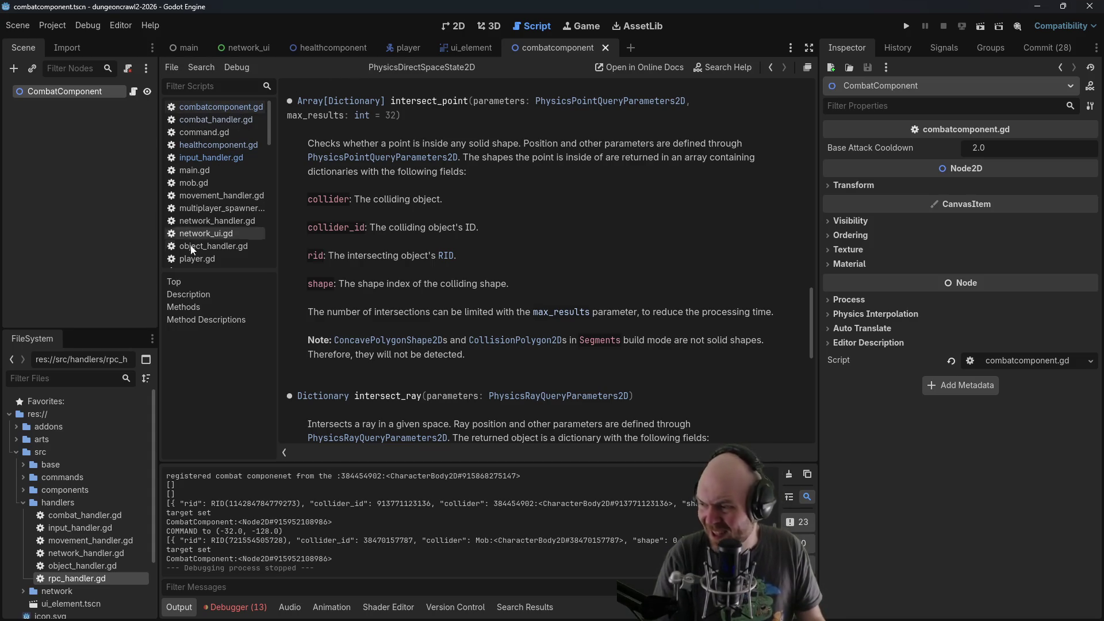
# In rpc_handler.gd, rename the parameter to target_id and replace the get_node lookup with instance_from_id(target_id)
pyautogui.doubleClick(94, 579)
pyautogui.click(467, 219)
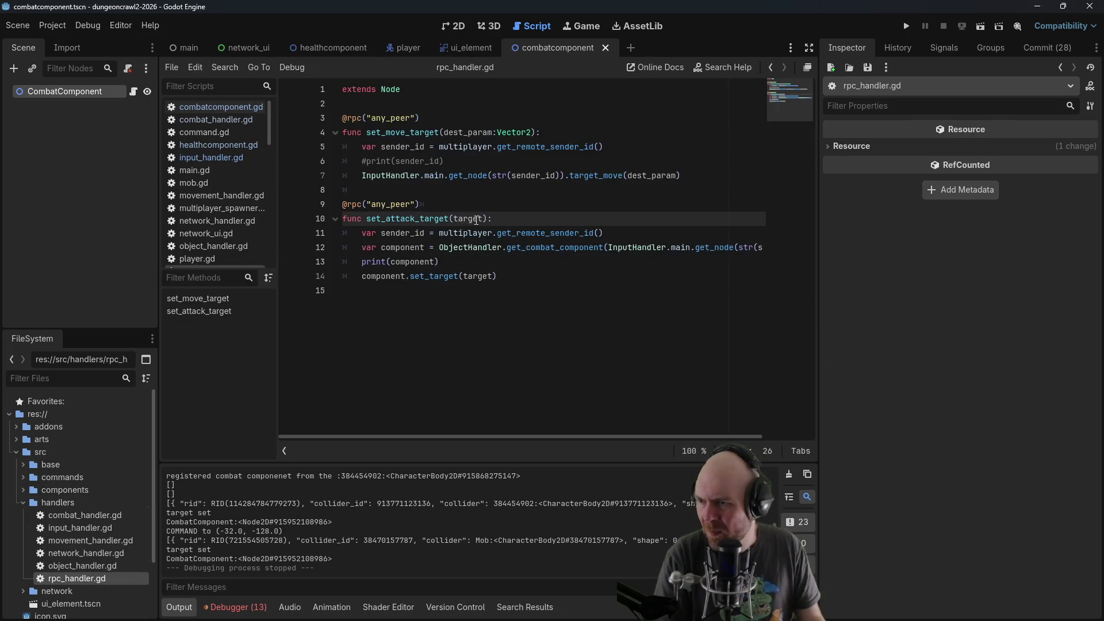
pyautogui.write('_id')
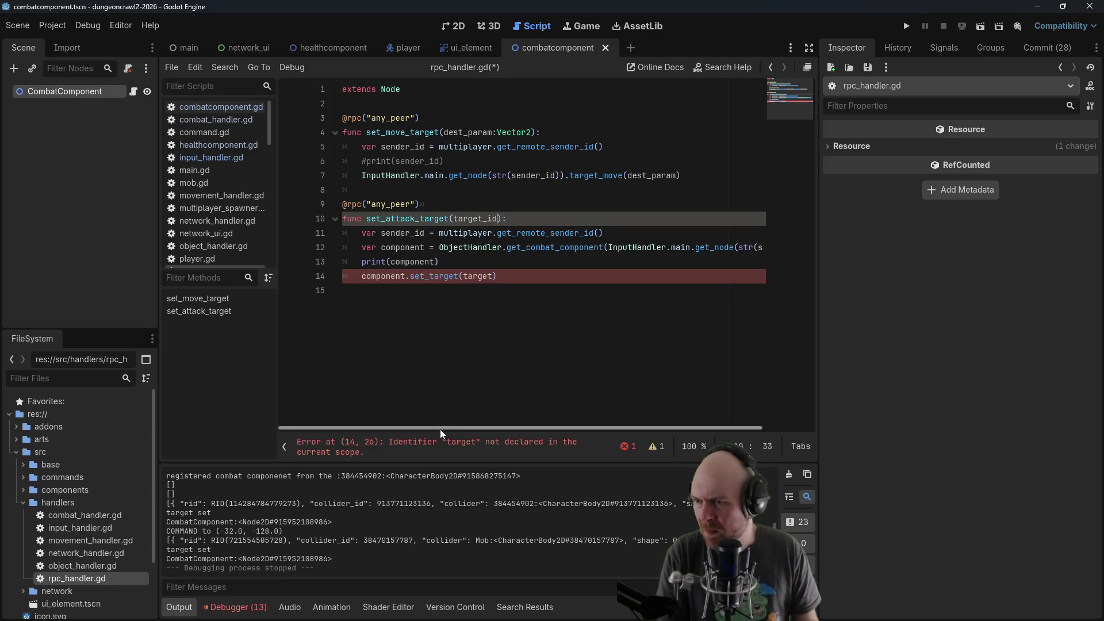
pyautogui.hscroll(3, 570, 425)
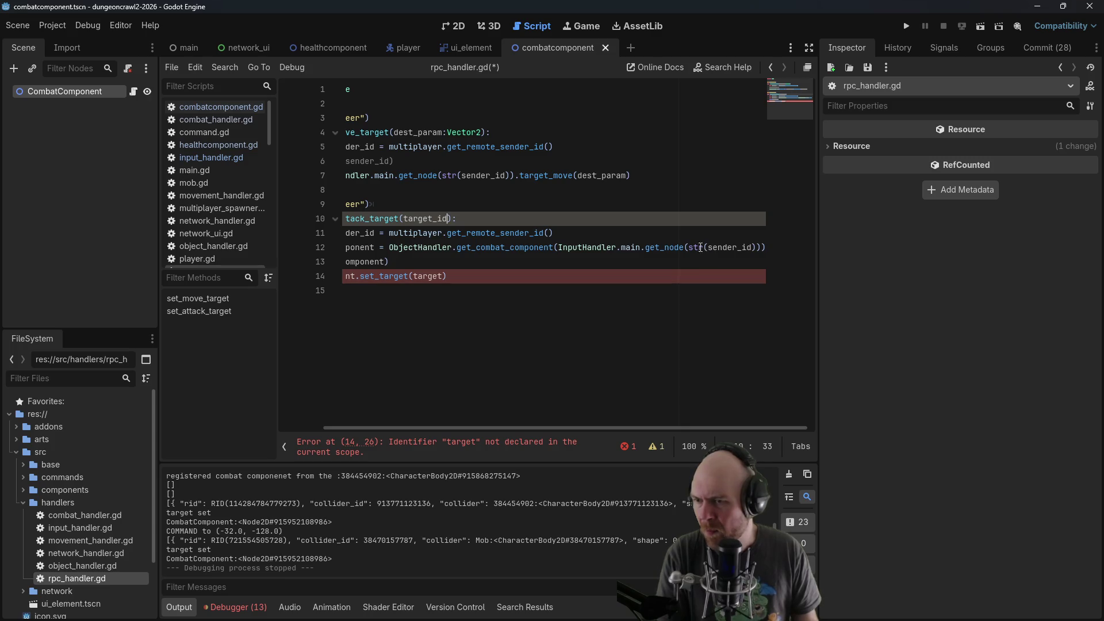
pyautogui.moveTo(559, 248); pyautogui.dragTo(760, 242)
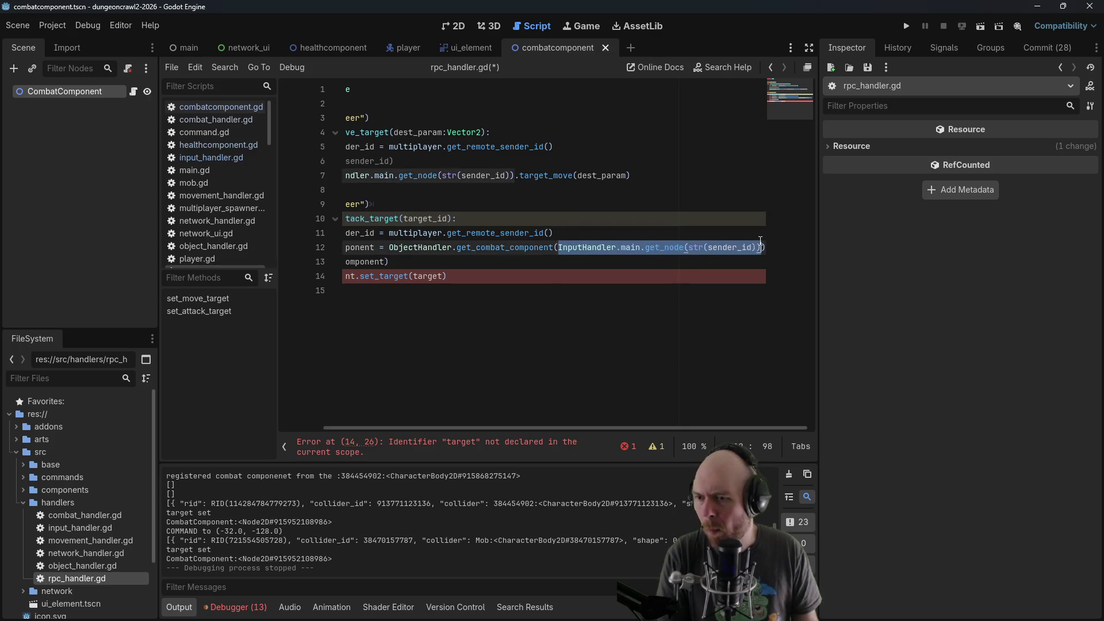
pyautogui.write('instance_from_id()target_id')
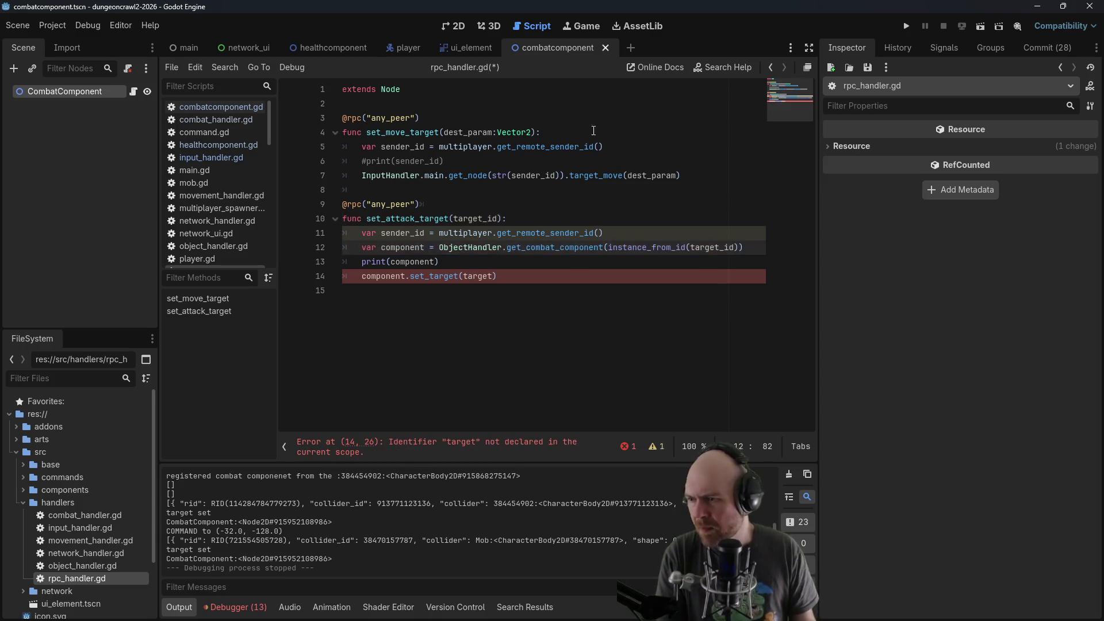
pyautogui.click(485, 257)
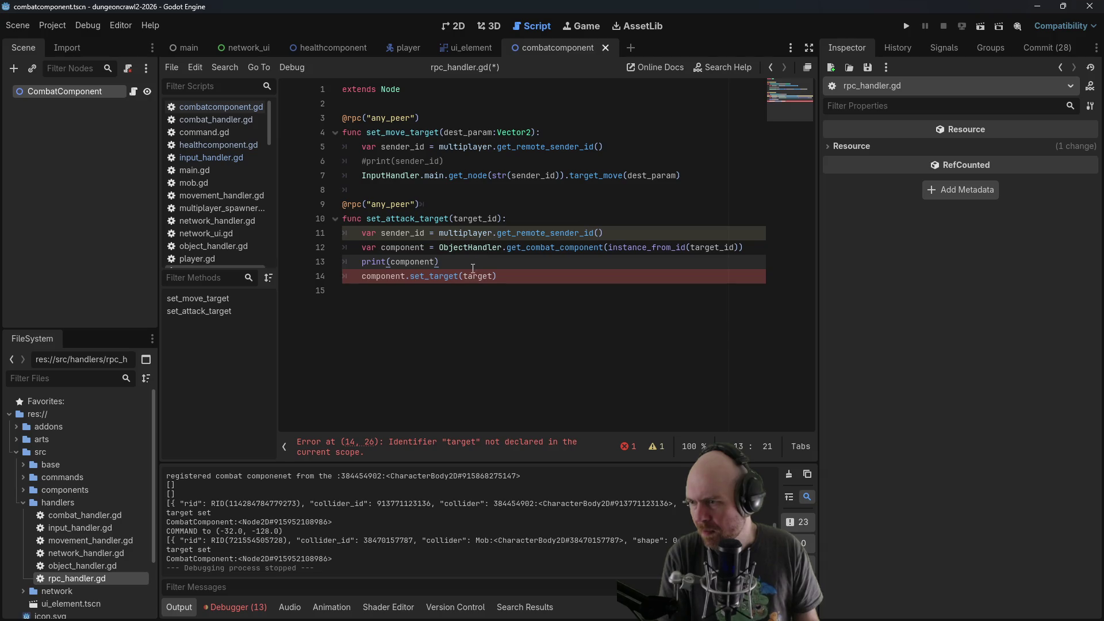
pyautogui.click(493, 275)
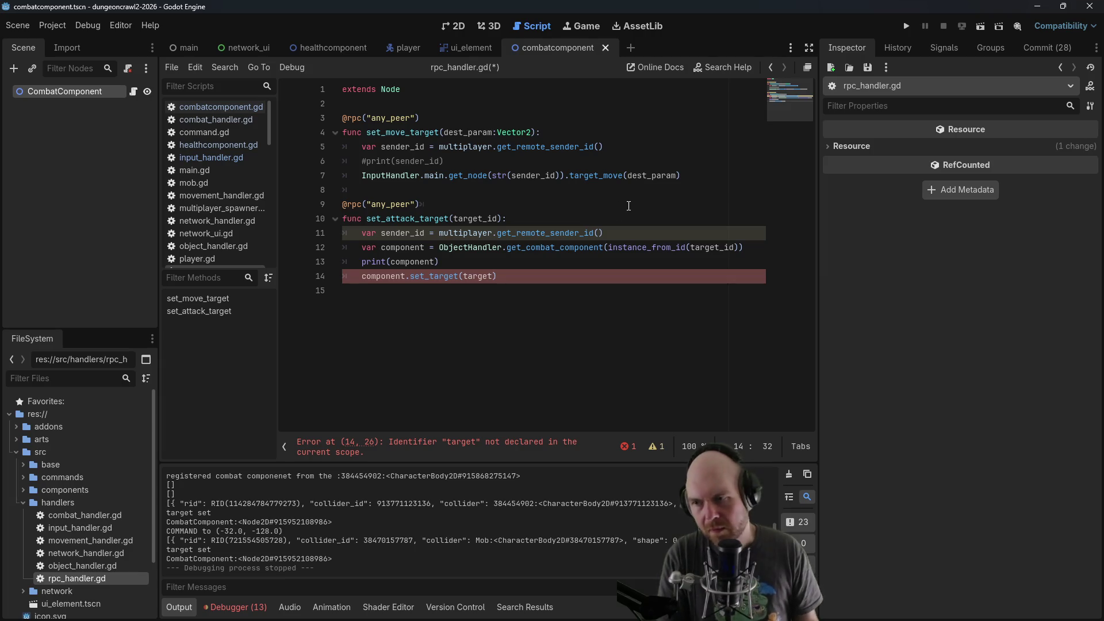
# Move instance_from_id(target_id) into a new 'var object =' line, pass object to both calls, and save
pyautogui.moveTo(608, 247); pyautogui.dragTo(740, 247)
pyautogui.hotkey('ctrl', 'c')
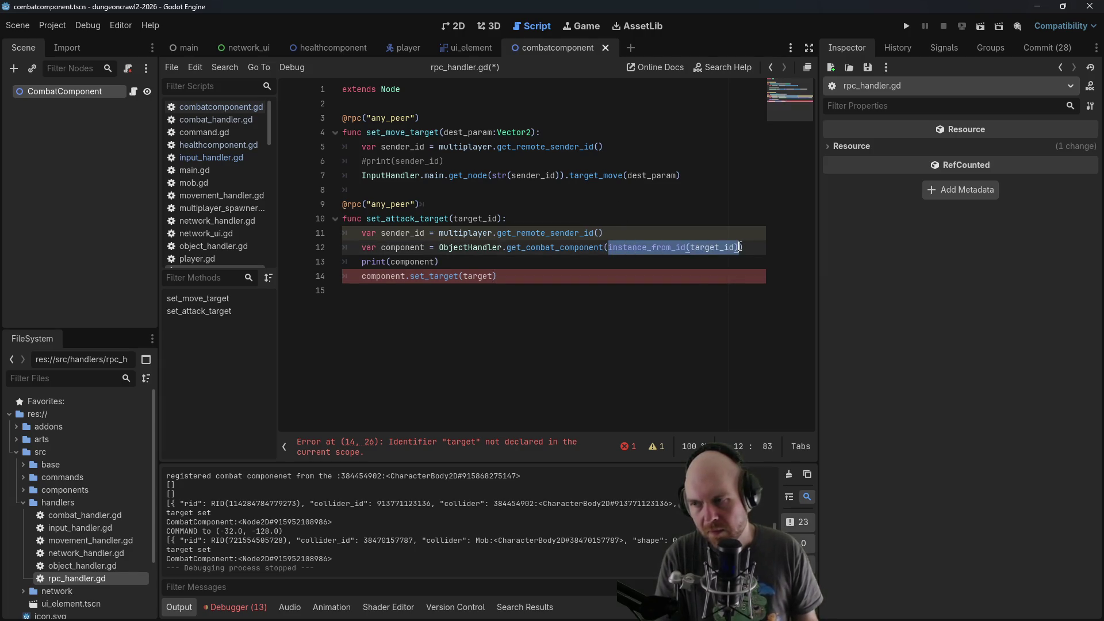
pyautogui.click(665, 228)
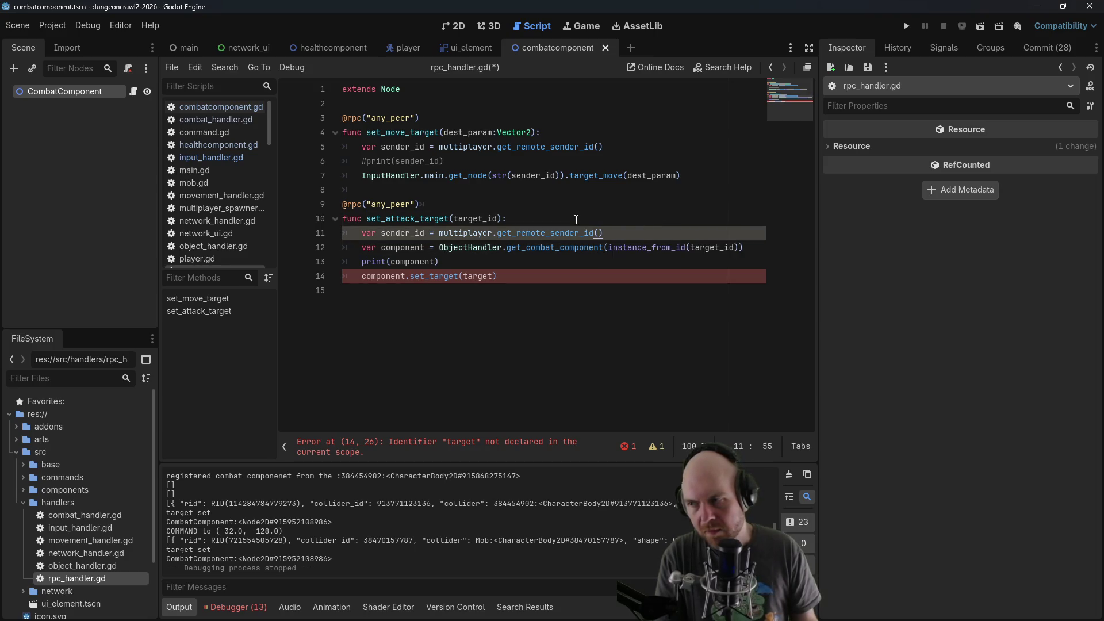
pyautogui.press('Return')
pyautogui.write('var object =')
pyautogui.hotkey('ctrl', 'v')
pyautogui.moveTo(608, 262); pyautogui.dragTo(739, 263)
pyautogui.write('object')
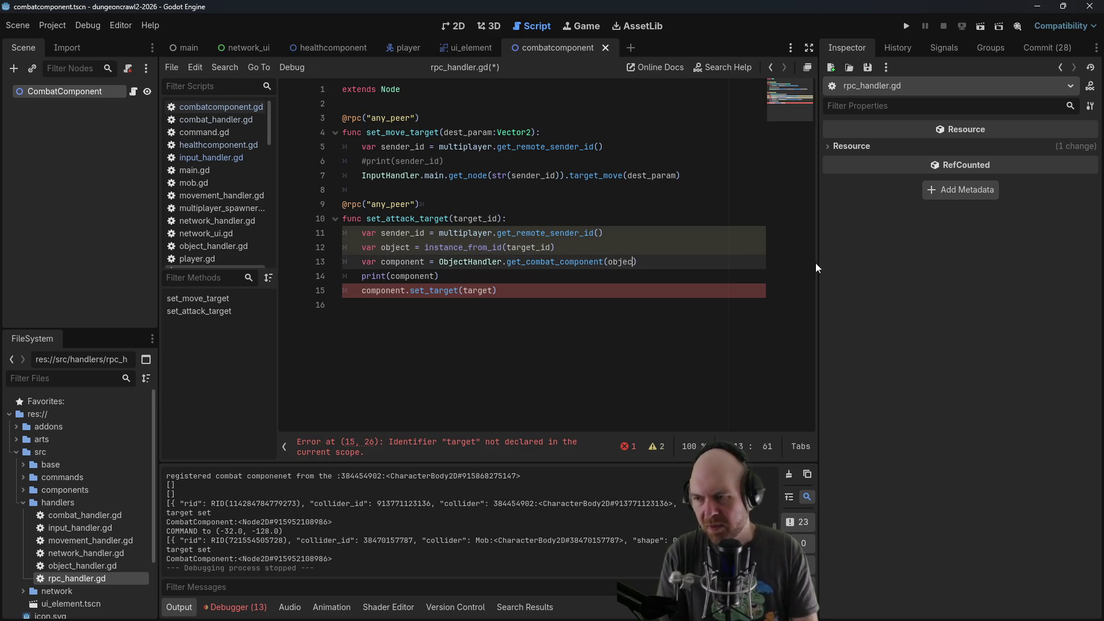
pyautogui.click(463, 306)
pyautogui.moveTo(464, 290); pyautogui.dragTo(495, 291)
pyautogui.write('object')
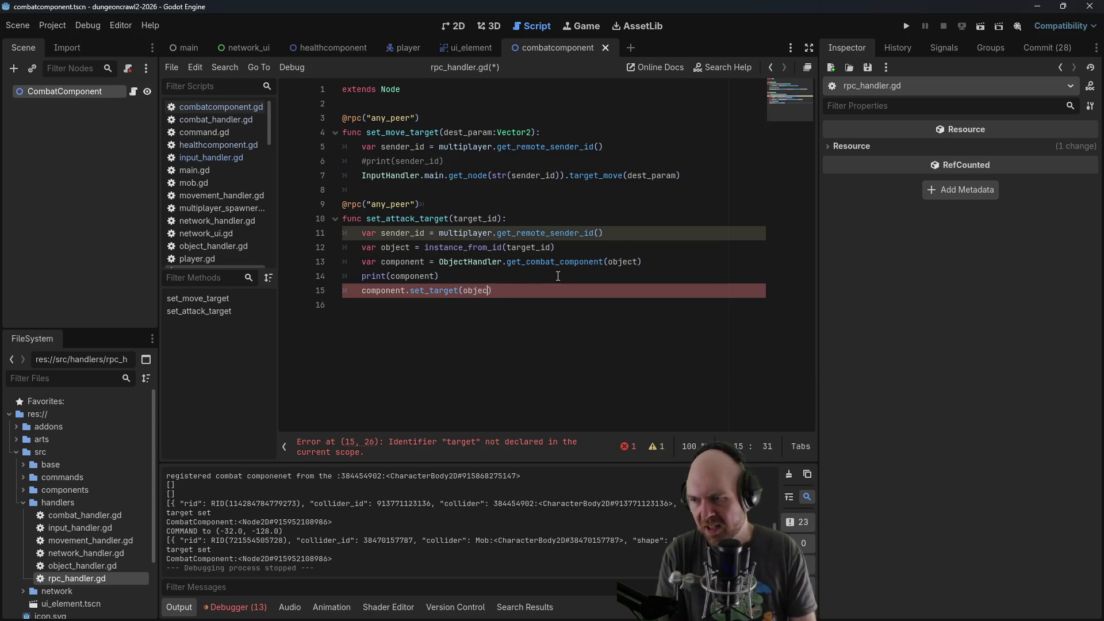
pyautogui.hotkey('ctrl', 's')
# Rename the variable object to target in its declaration and both calls, then save
pyautogui.click(543, 262)
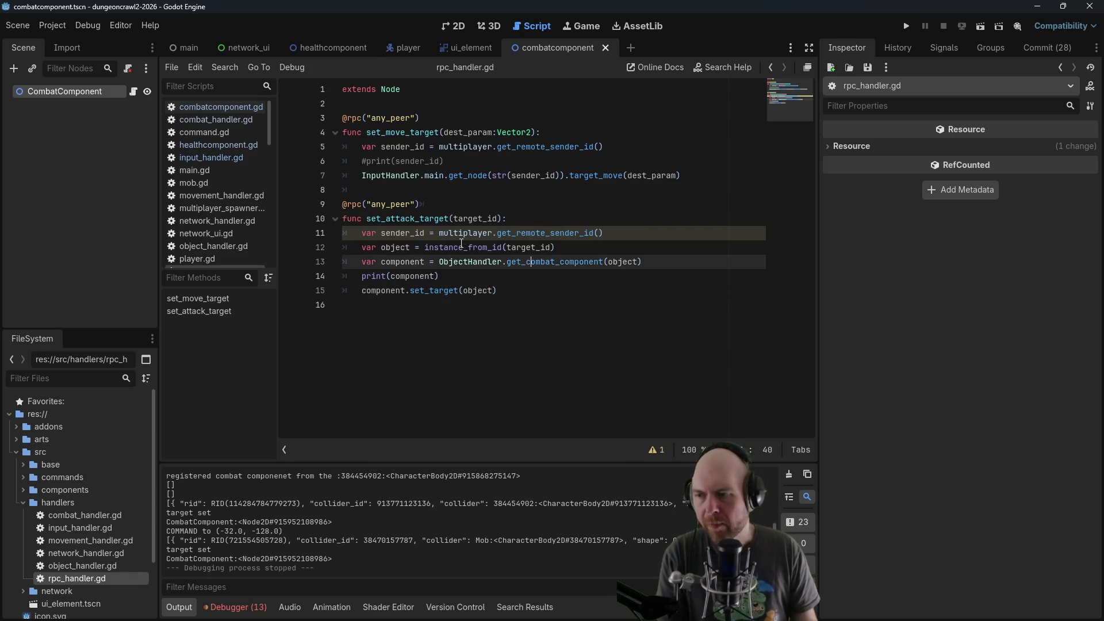
pyautogui.doubleClick(383, 247)
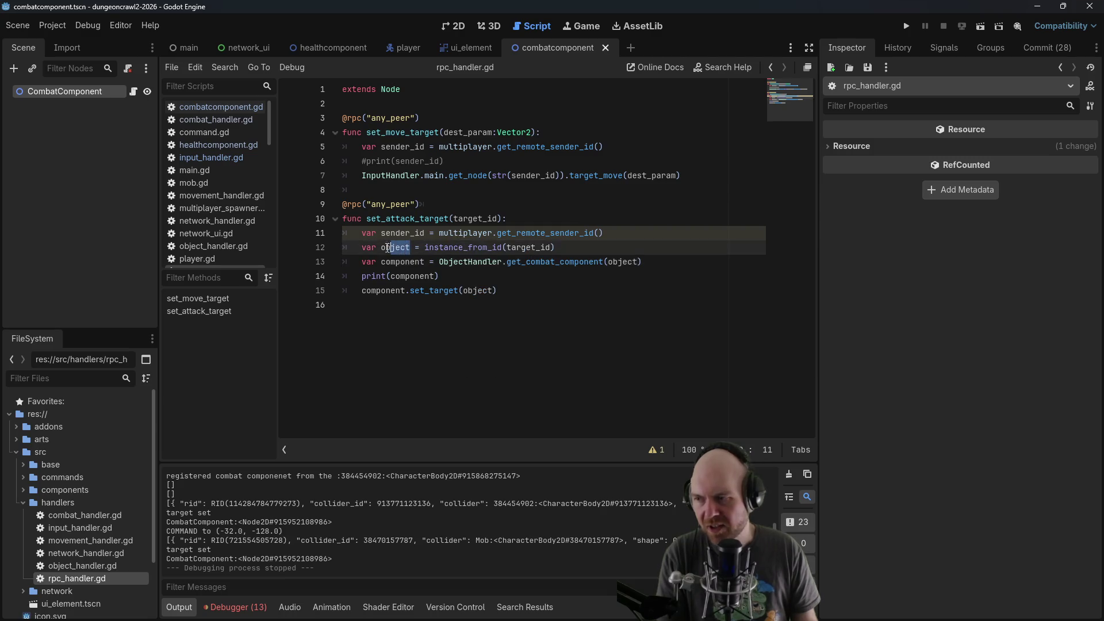
pyautogui.write('target')
pyautogui.doubleClick(636, 262)
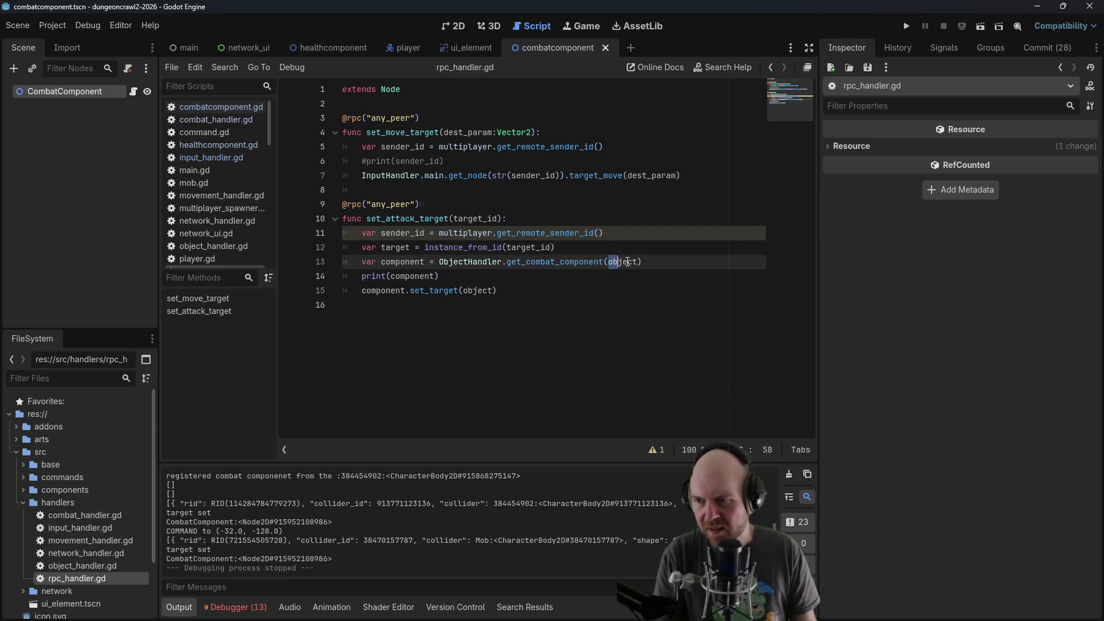
pyautogui.write('target')
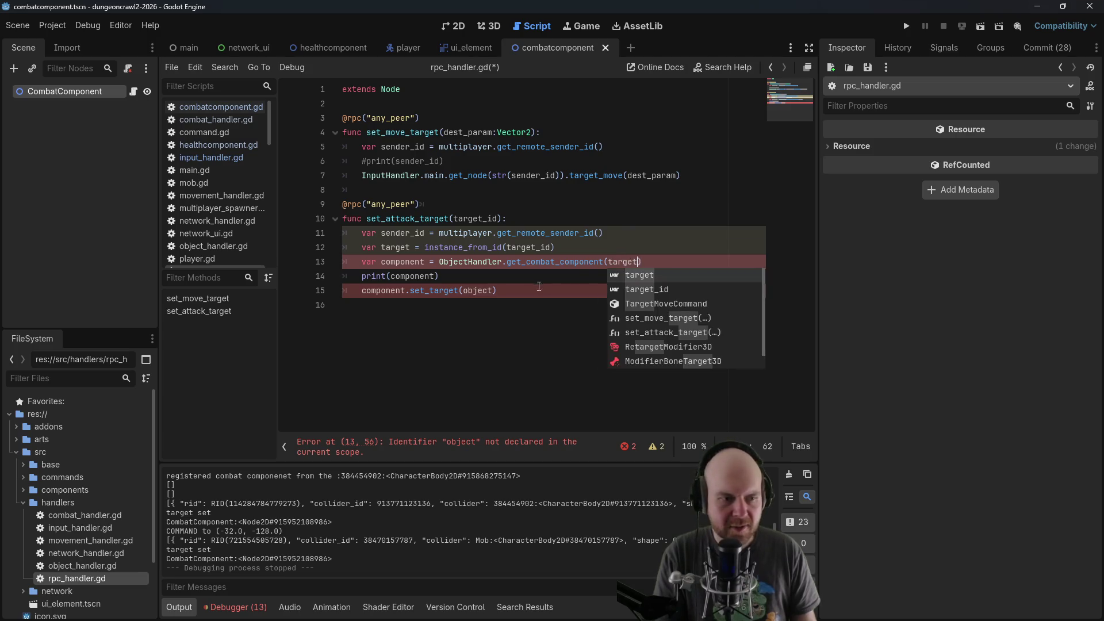
pyautogui.doubleClick(479, 290)
pyautogui.write('targe')
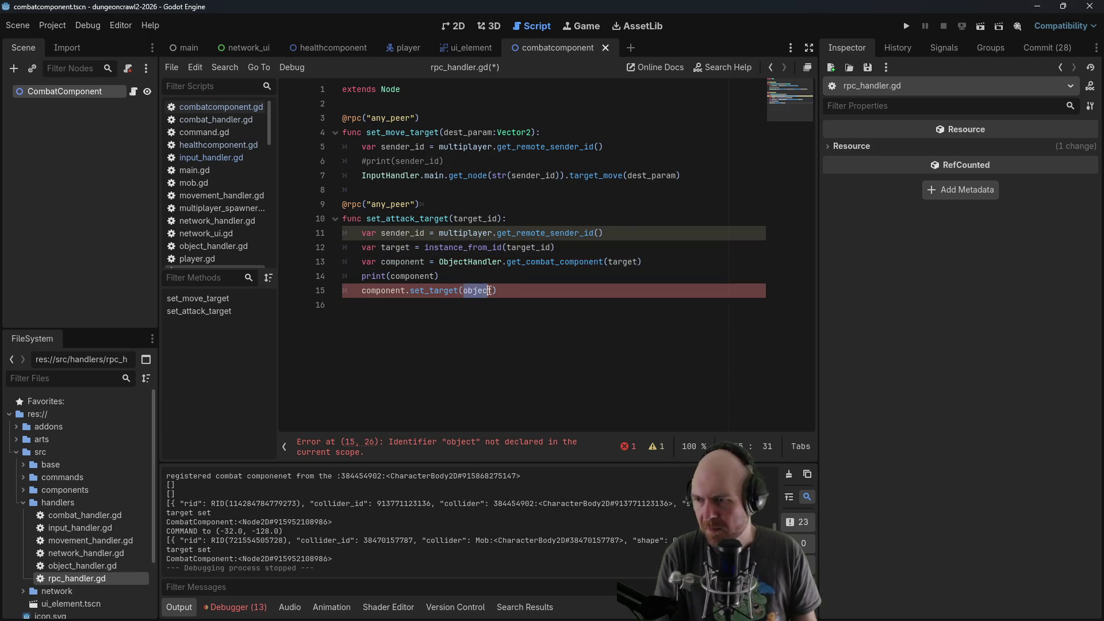
pyautogui.write('targ')
pyautogui.hotkey('ctrl', 's')
pyautogui.click(626, 204)
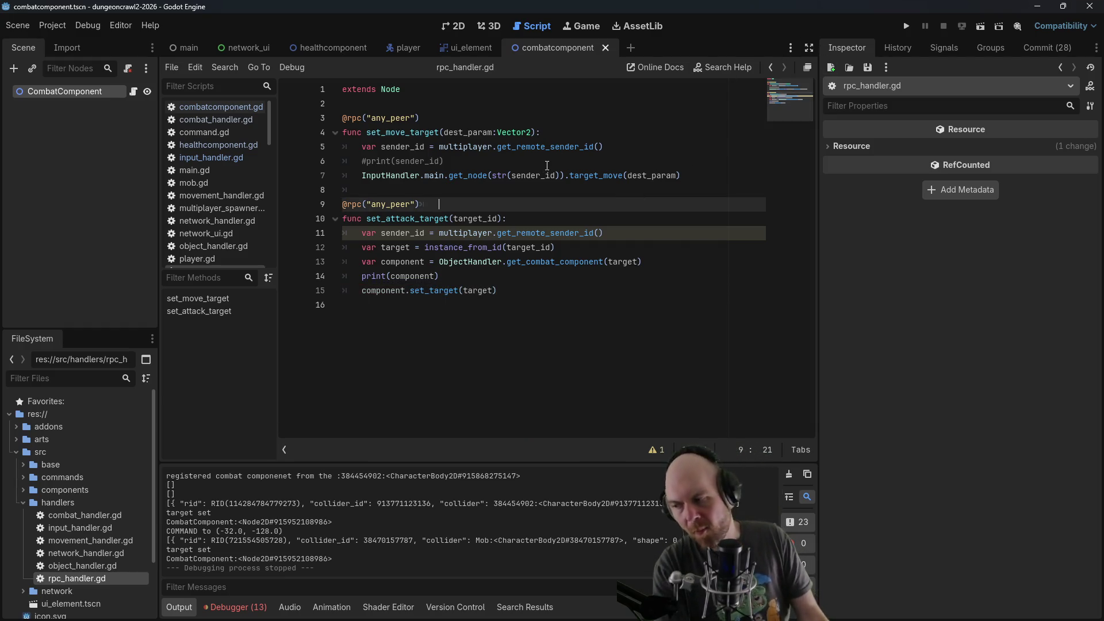
# In input_handler.gd, change the object.get key from "collider" to "collider_id" and save
pyautogui.click(222, 159)
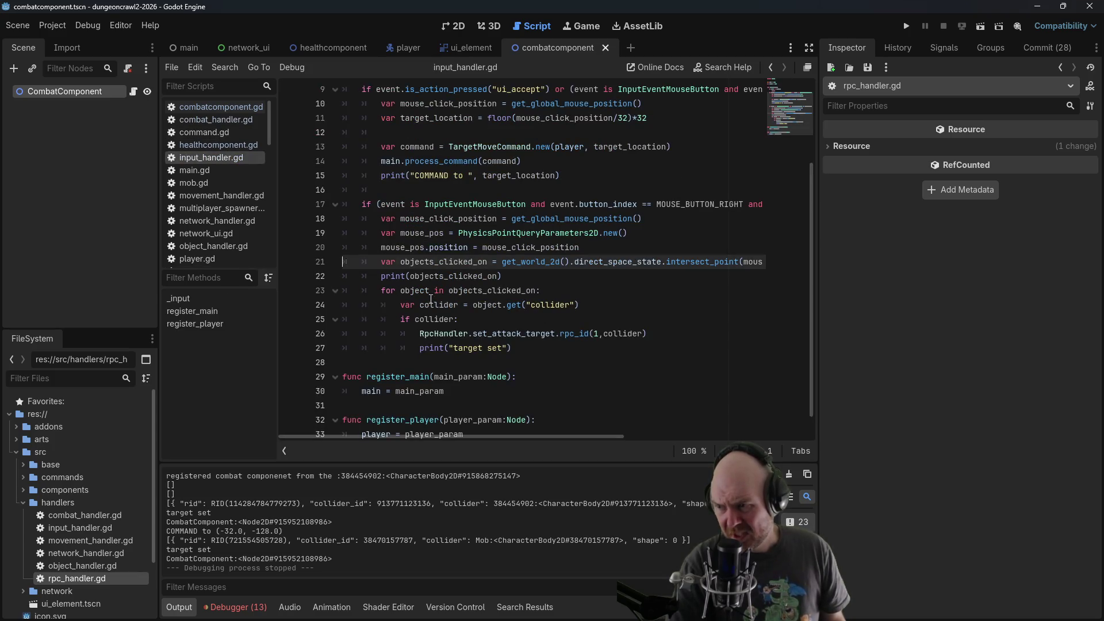
pyautogui.click(529, 306)
pyautogui.hotkey('shift', 'Right')
pyautogui.hotkey('shift', 'Right')
pyautogui.hotkey('shift', 'Right')
pyautogui.press('Right')
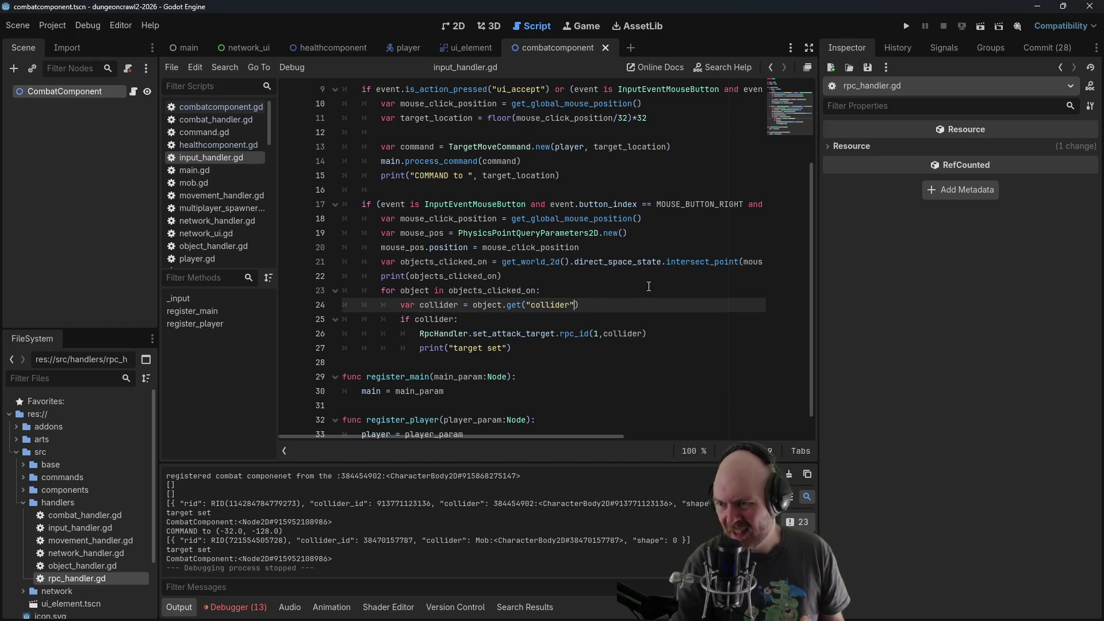
pyautogui.write('_id')
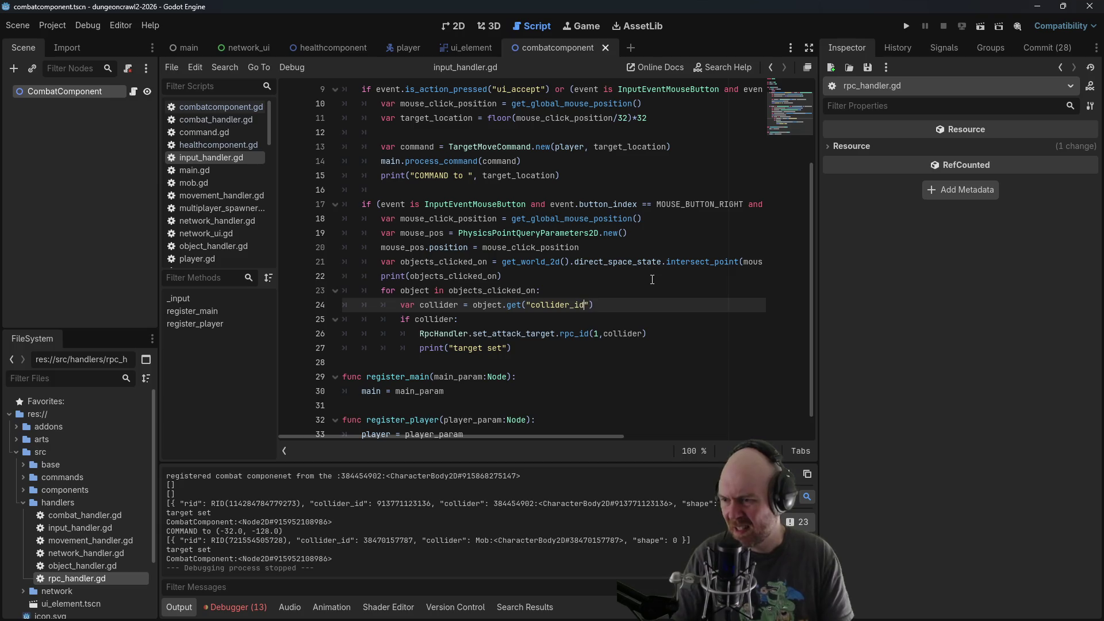
pyautogui.click(656, 352)
pyautogui.click(644, 334)
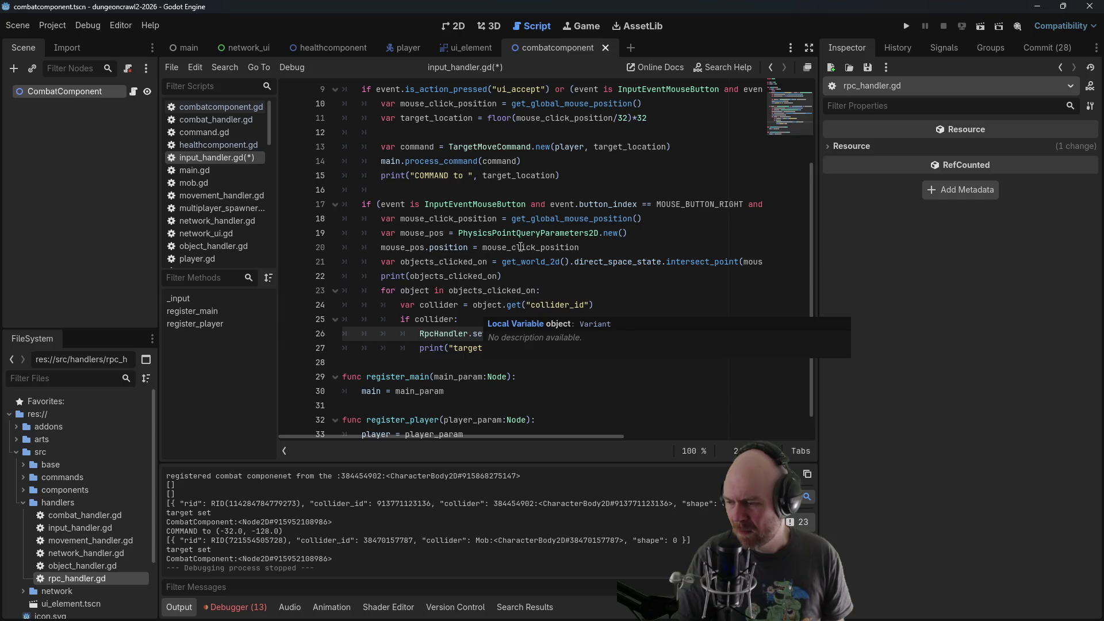
pyautogui.hotkey('ctrl', 's')
# Rename collider to collider_id in its declaration, the if check and rpc_id call, then relaunch the game
pyautogui.click(566, 194)
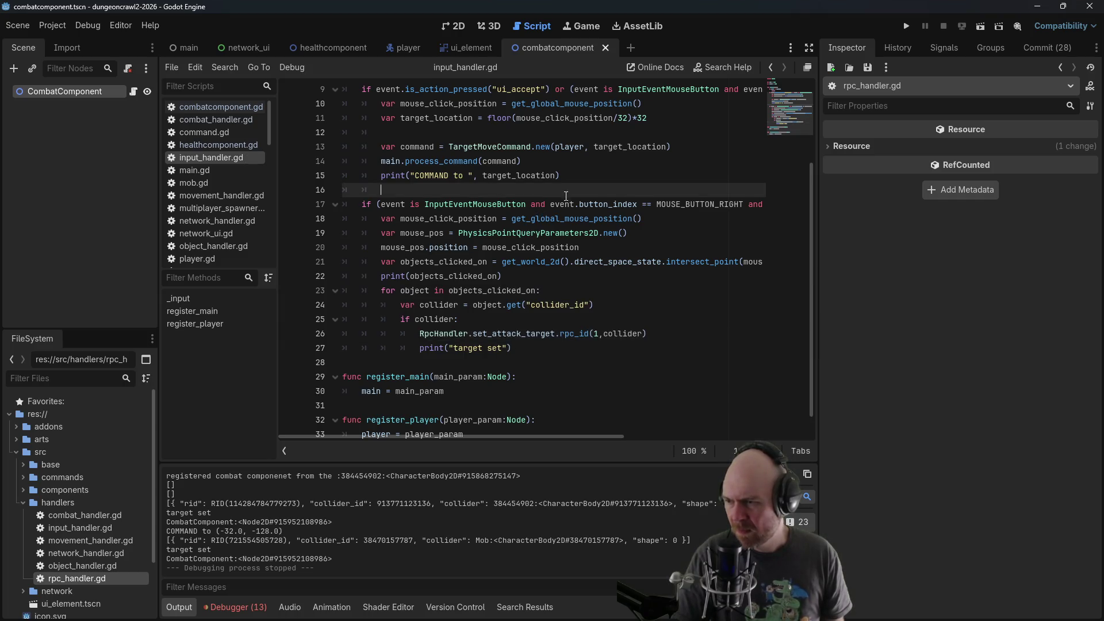
pyautogui.click(458, 304)
pyautogui.write('_id')
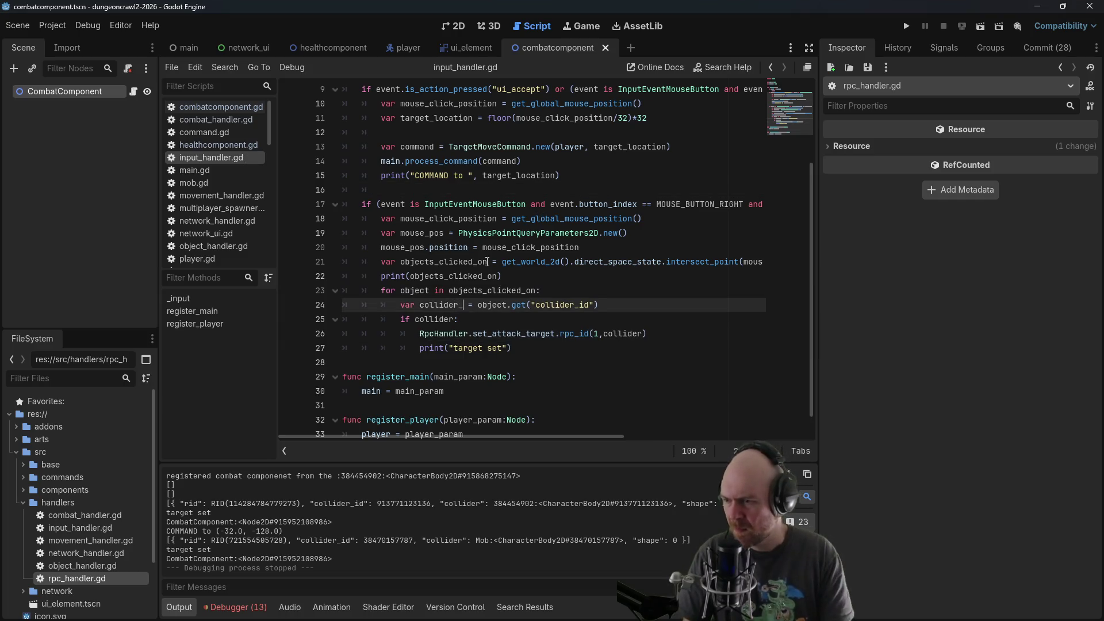
pyautogui.press('Down')
pyautogui.press('Left')
pyautogui.write('_id')
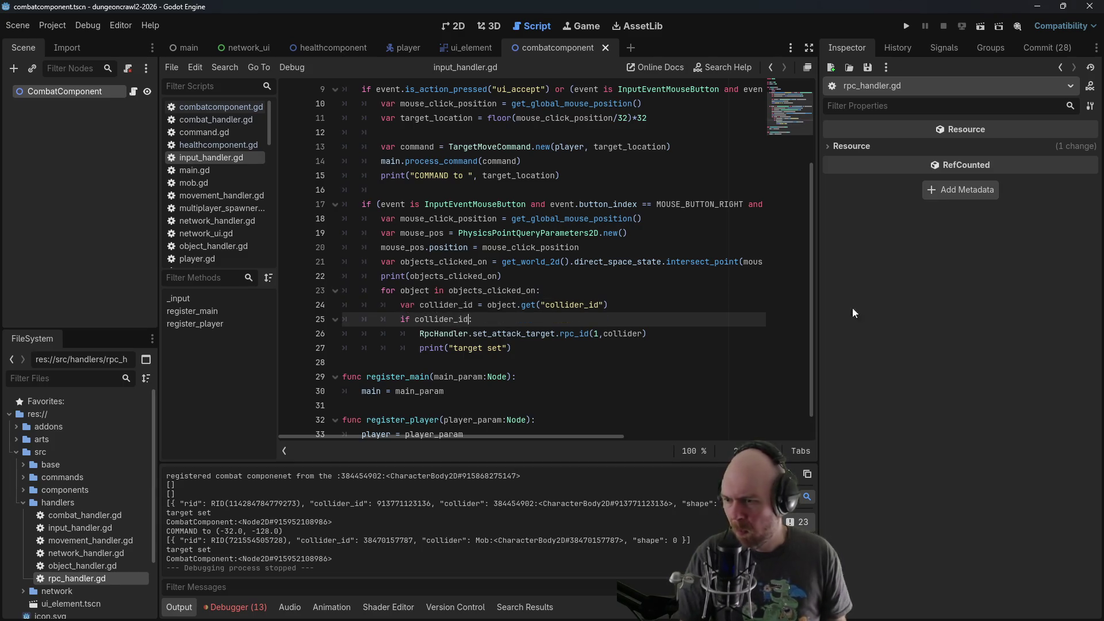
pyautogui.click(642, 333)
pyautogui.write('_id')
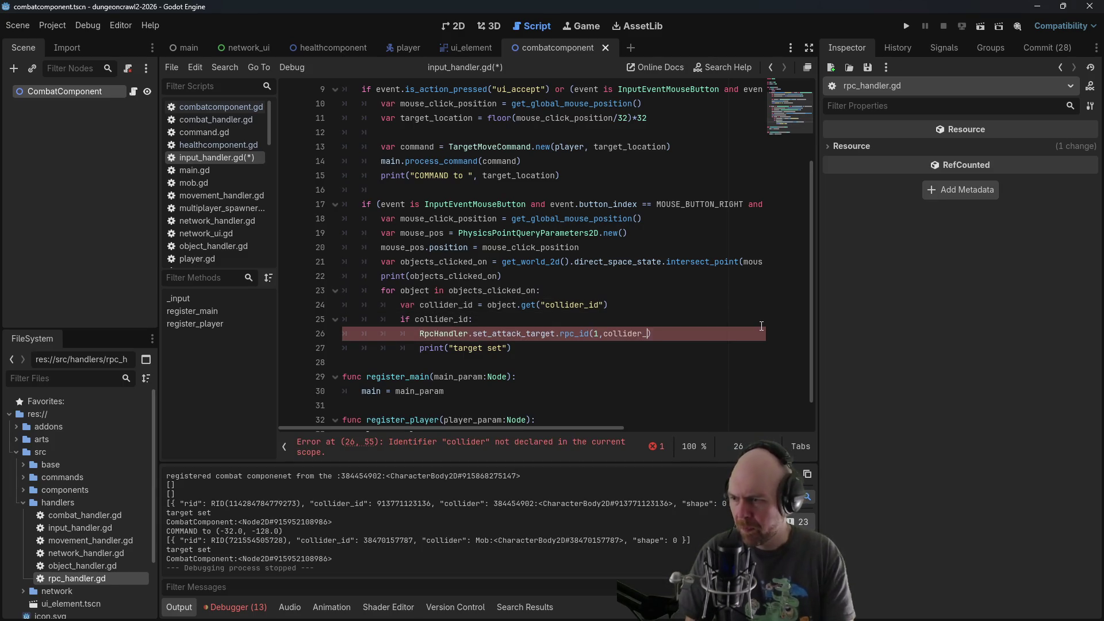
pyautogui.click(726, 264)
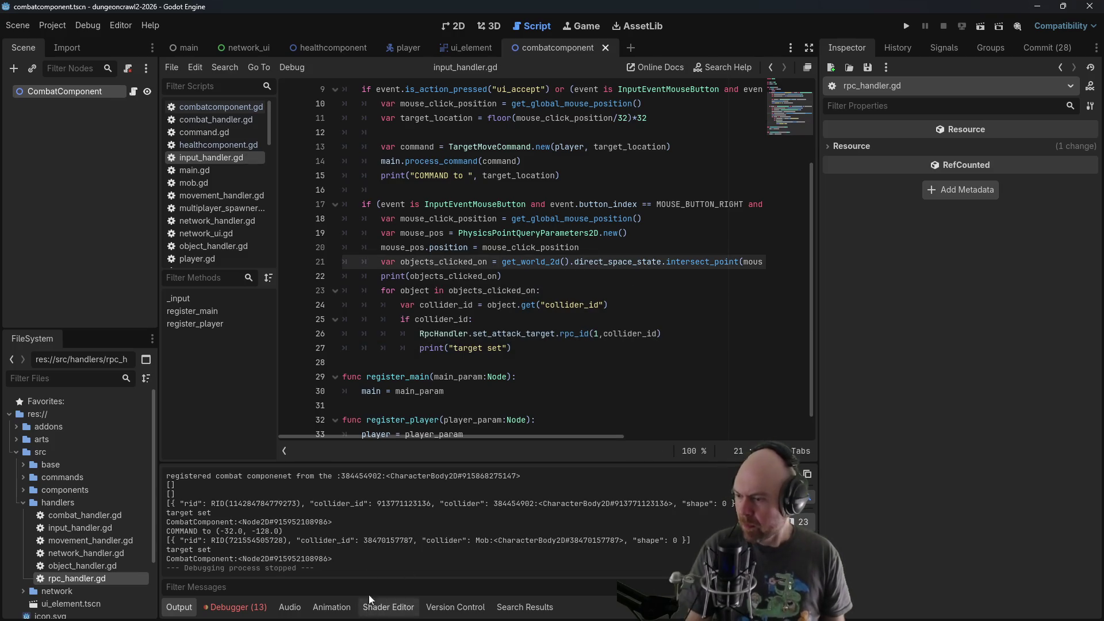
pyautogui.click(907, 26)
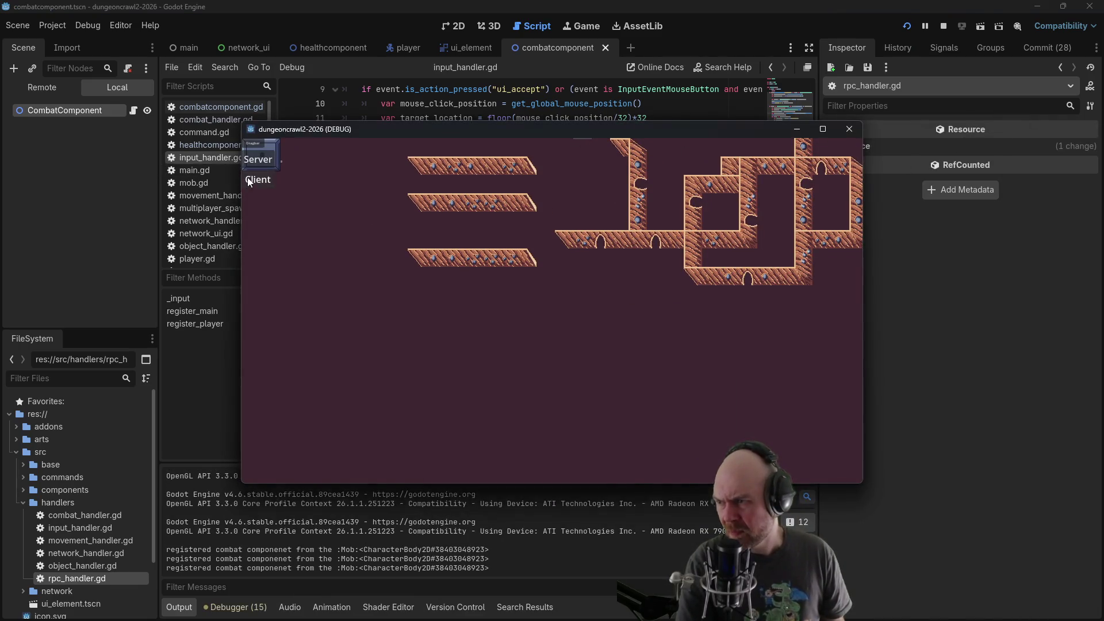
# Join as a client, right-click the mob to target it, walk the player around, then stop the game
pyautogui.click(249, 182)
pyautogui.click(523, 268)
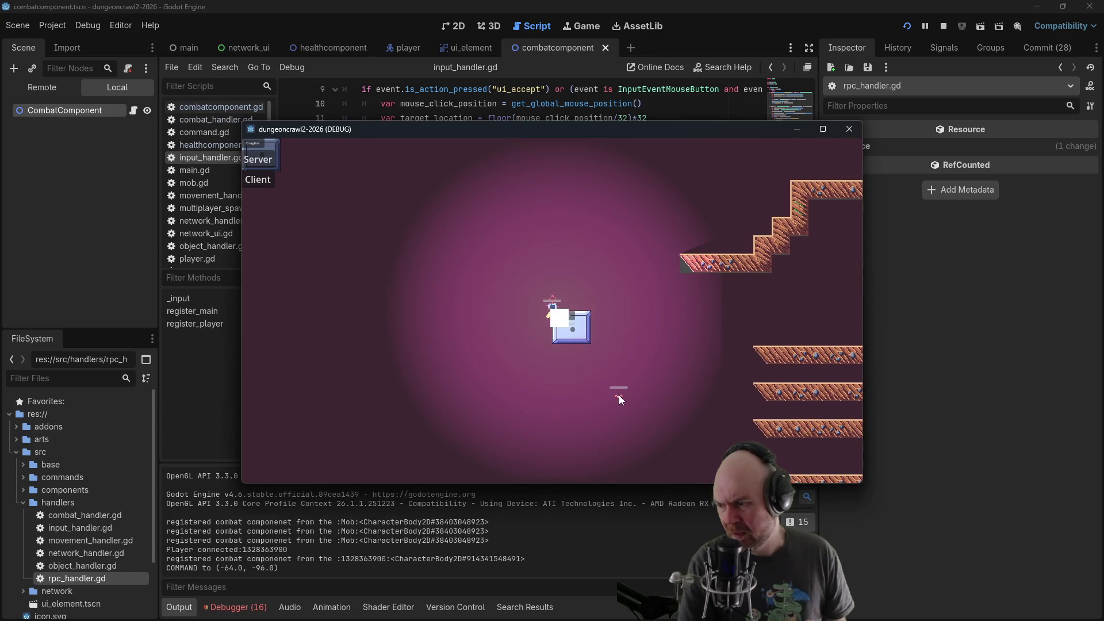
pyautogui.click(619, 395)
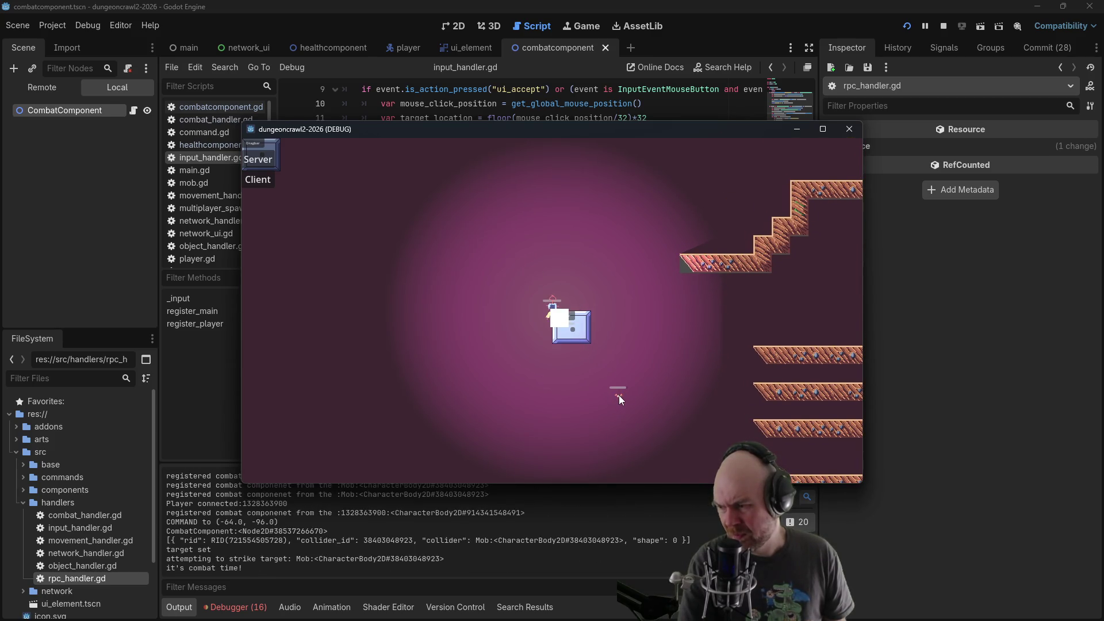
pyautogui.click(614, 396)
pyautogui.click(632, 276)
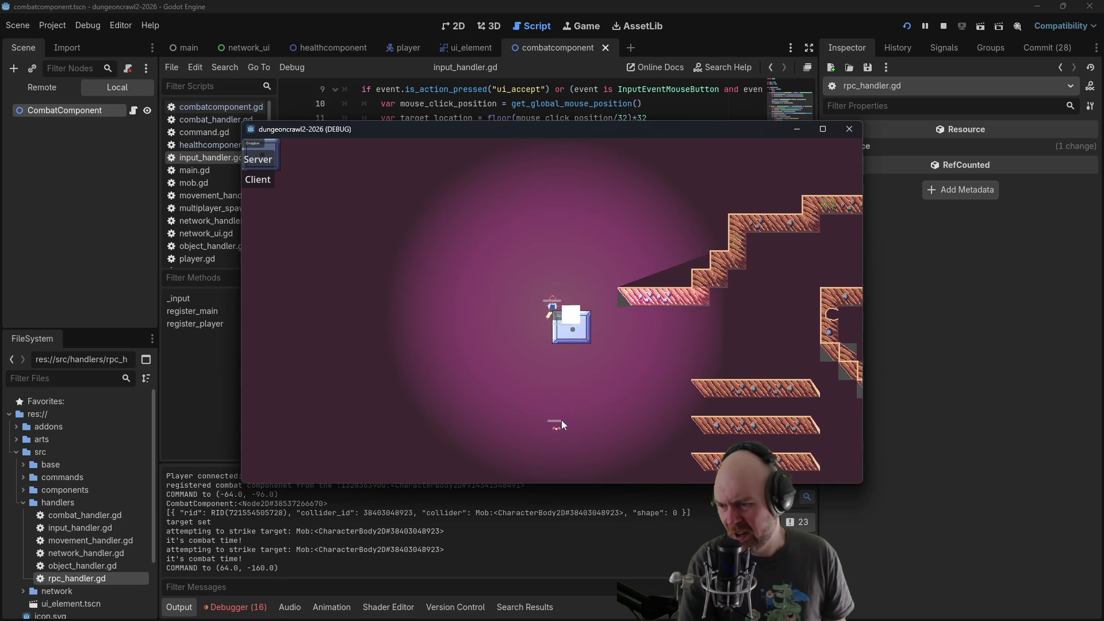
pyautogui.click(552, 428)
pyautogui.click(615, 354)
pyautogui.click(619, 350)
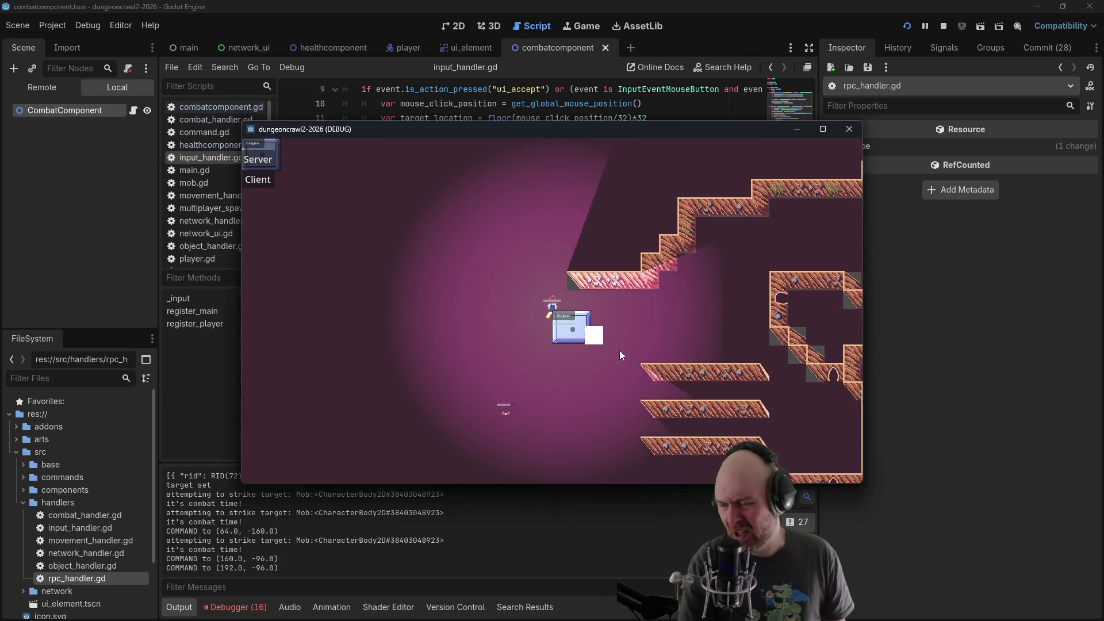
pyautogui.click(671, 324)
pyautogui.click(495, 374)
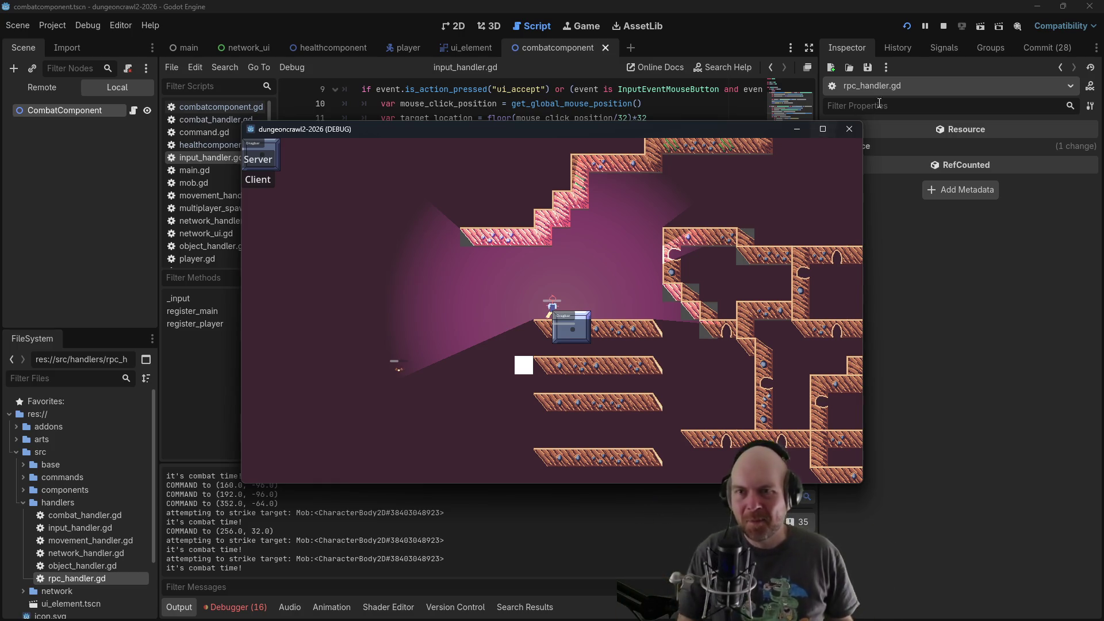
pyautogui.click(943, 25)
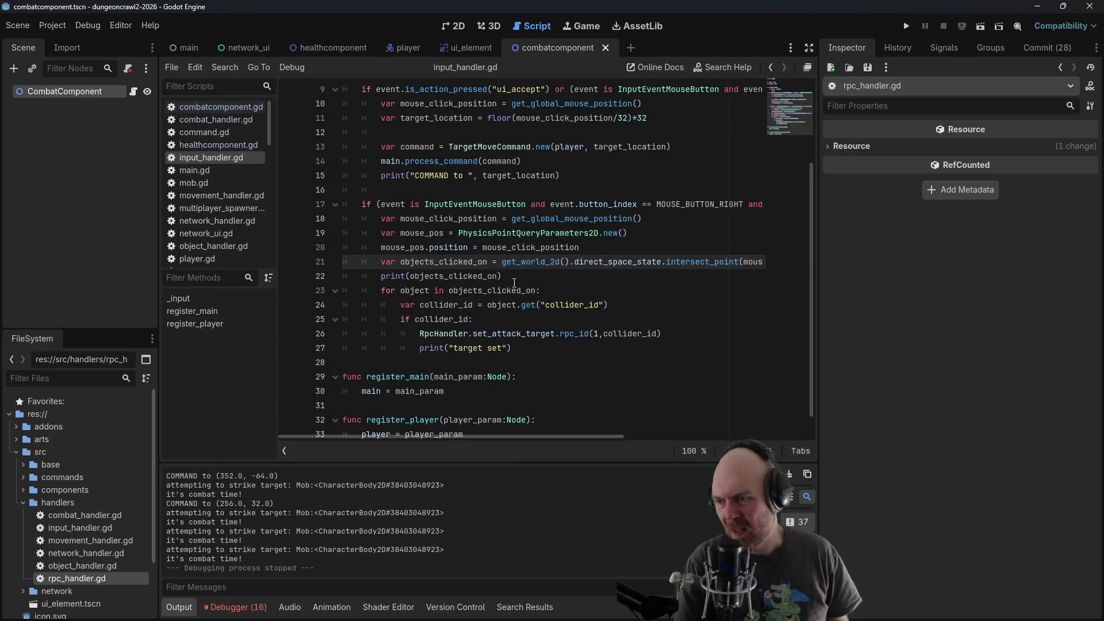
# Delete the print("target set") line, save input_handler.gd, and reopen rpc_handler.gd
pyautogui.tripleClick(518, 349)
pyautogui.press('BackSpace')
pyautogui.press('BackSpace')
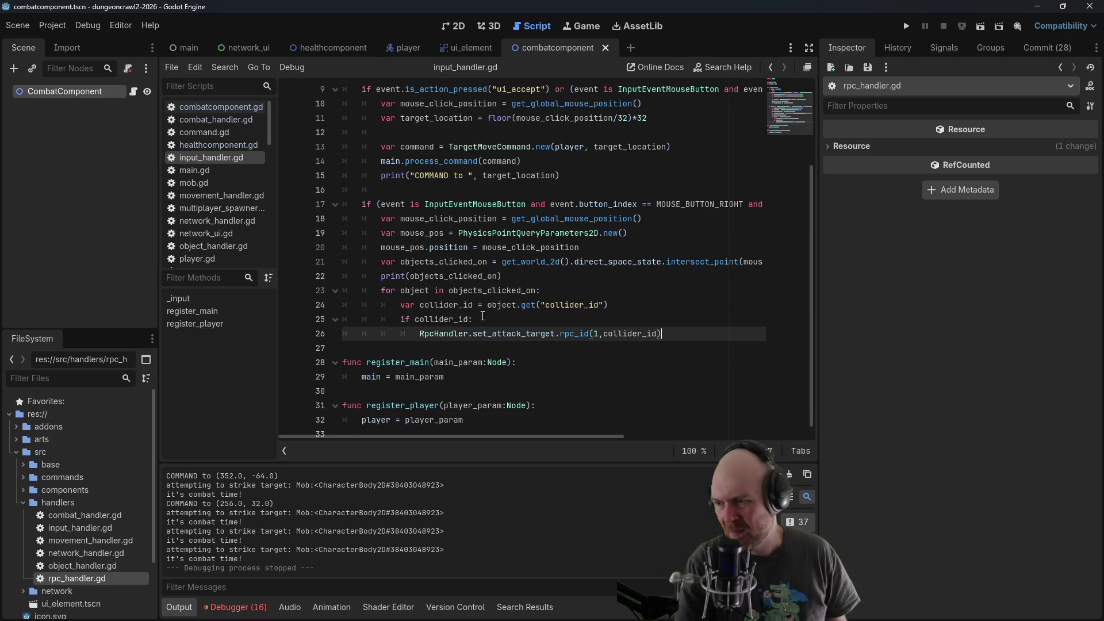
pyautogui.click(621, 303)
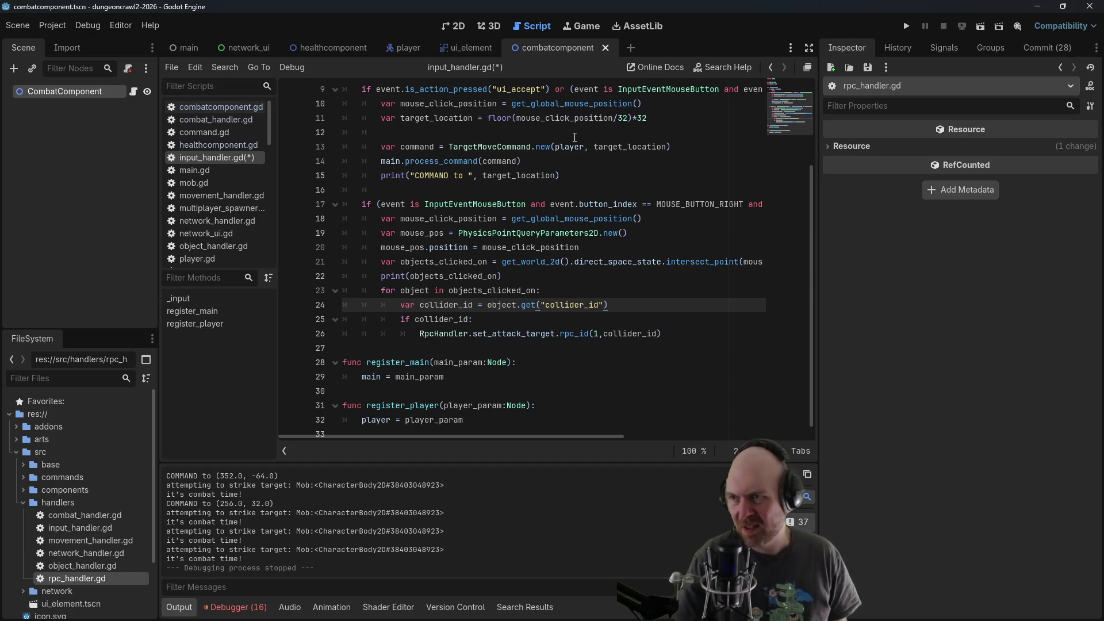
pyautogui.hotkey('ctrl', 's')
pyautogui.scroll(-1, 555, 298)
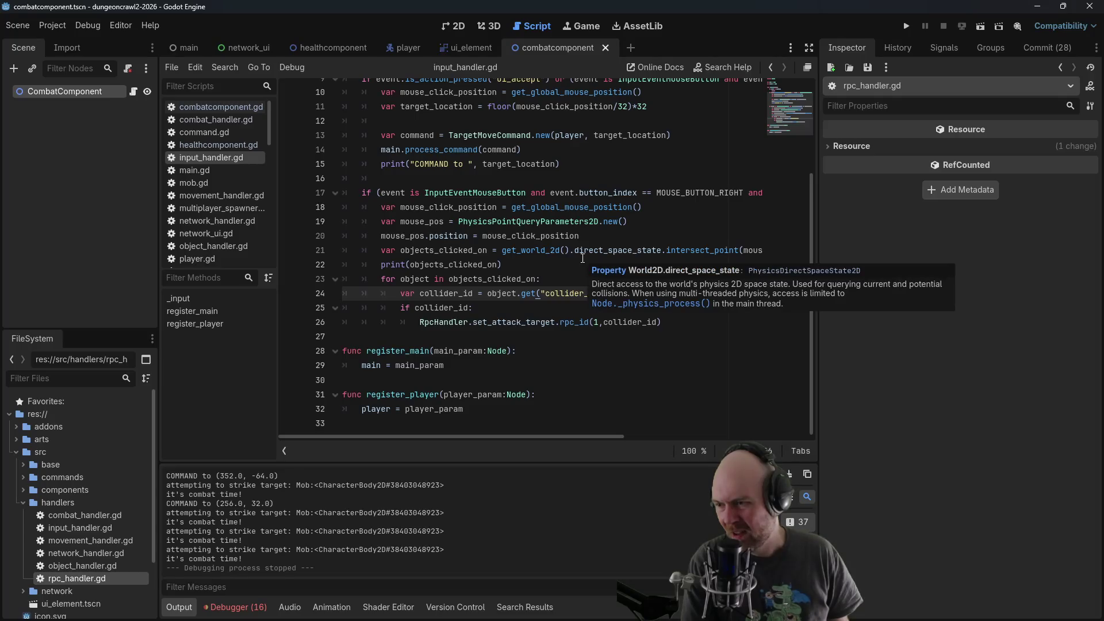
pyautogui.scroll(2, 546, 292)
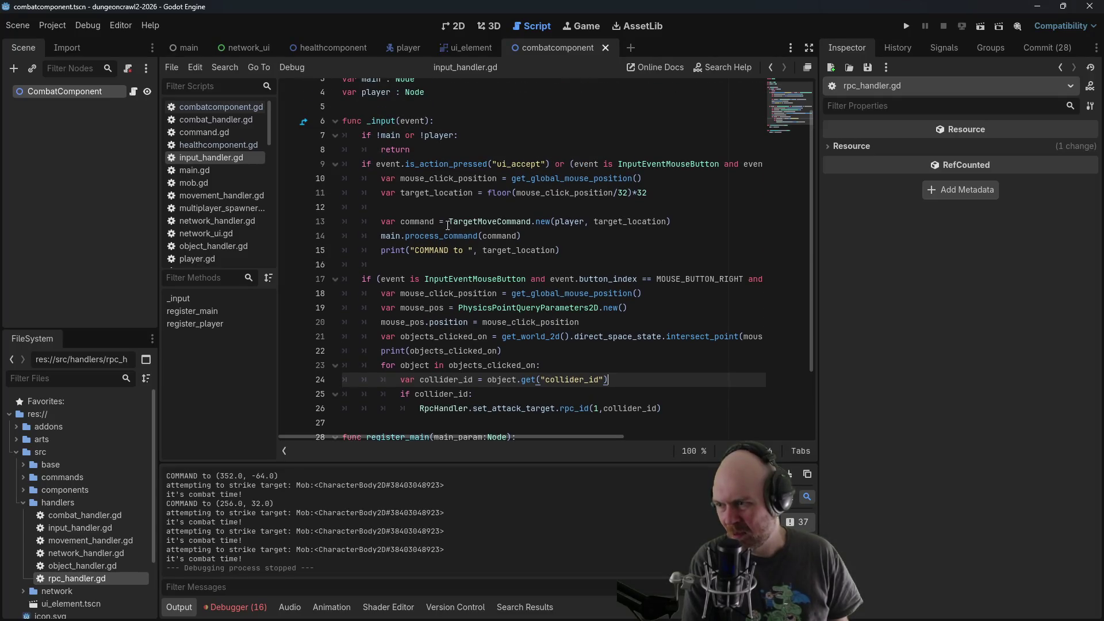
pyautogui.click(440, 236)
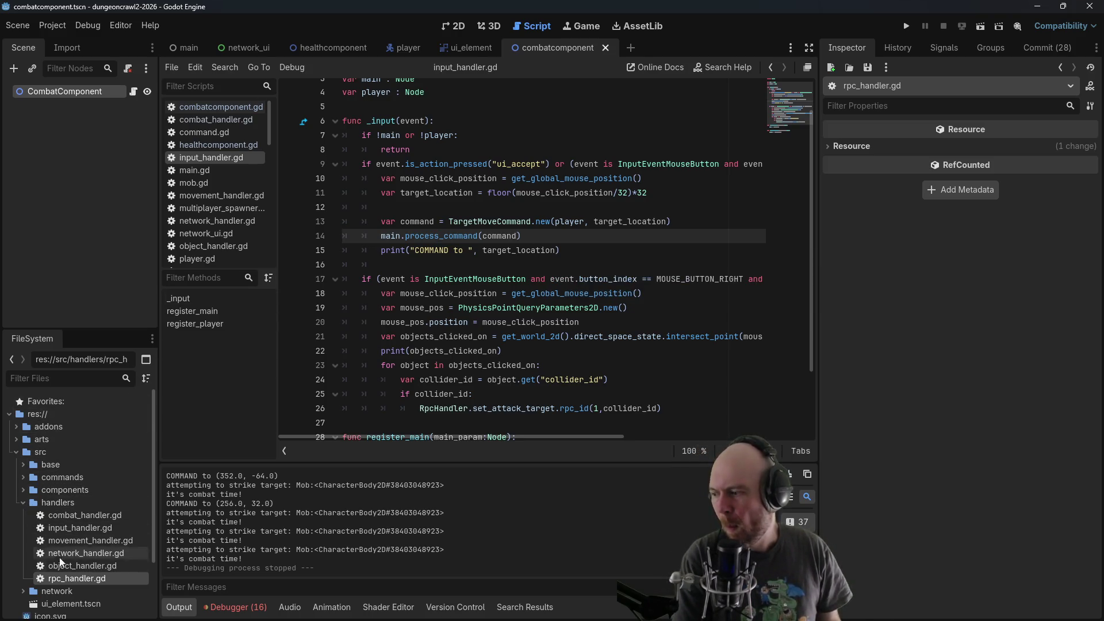
pyautogui.doubleClick(67, 577)
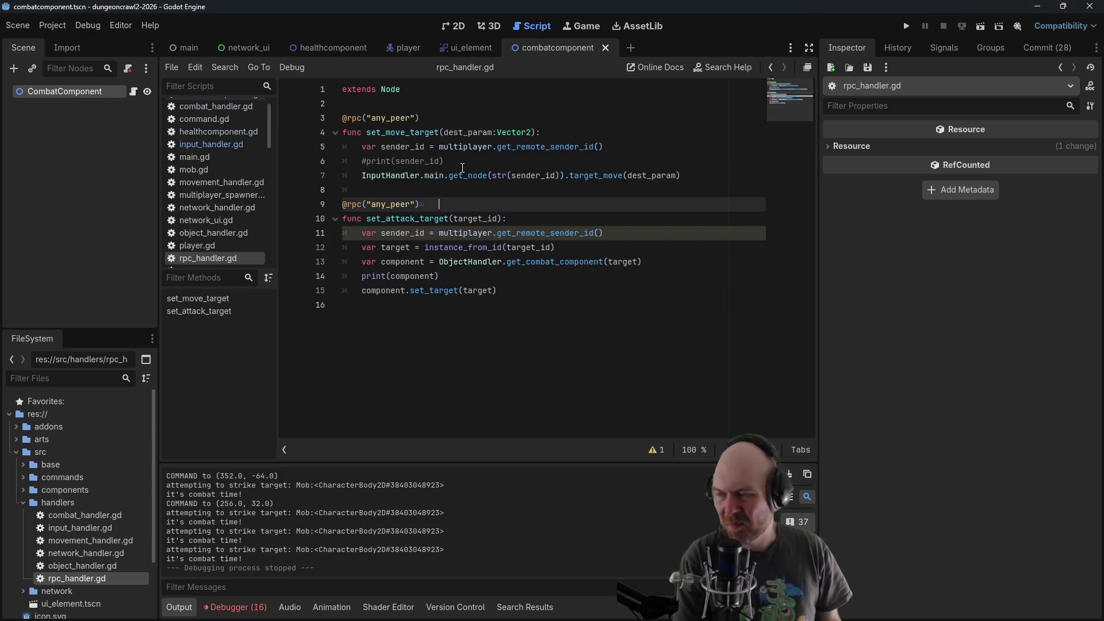
# Delete the #print(sender_id) line and add blank lines below set_attack_target
pyautogui.click(455, 162)
pyautogui.moveTo(457, 163); pyautogui.dragTo(340, 160)
pyautogui.press('BackSpace')
pyautogui.press('BackSpace')
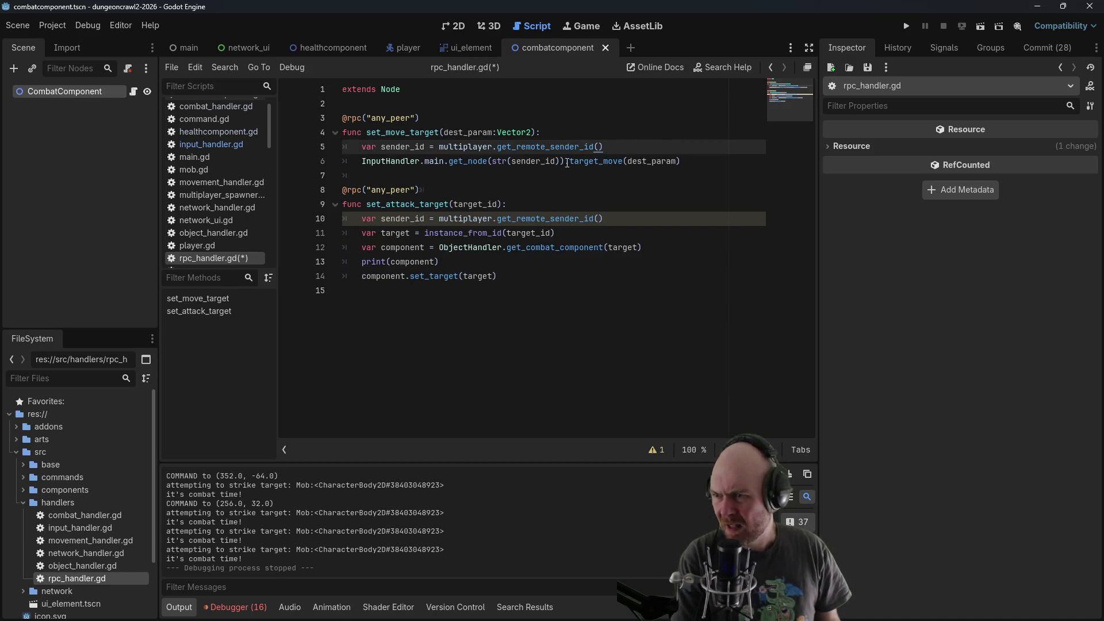
pyautogui.click(631, 135)
pyautogui.click(619, 323)
pyautogui.press('Return')
pyautogui.press('Return')
pyautogui.press('Return')
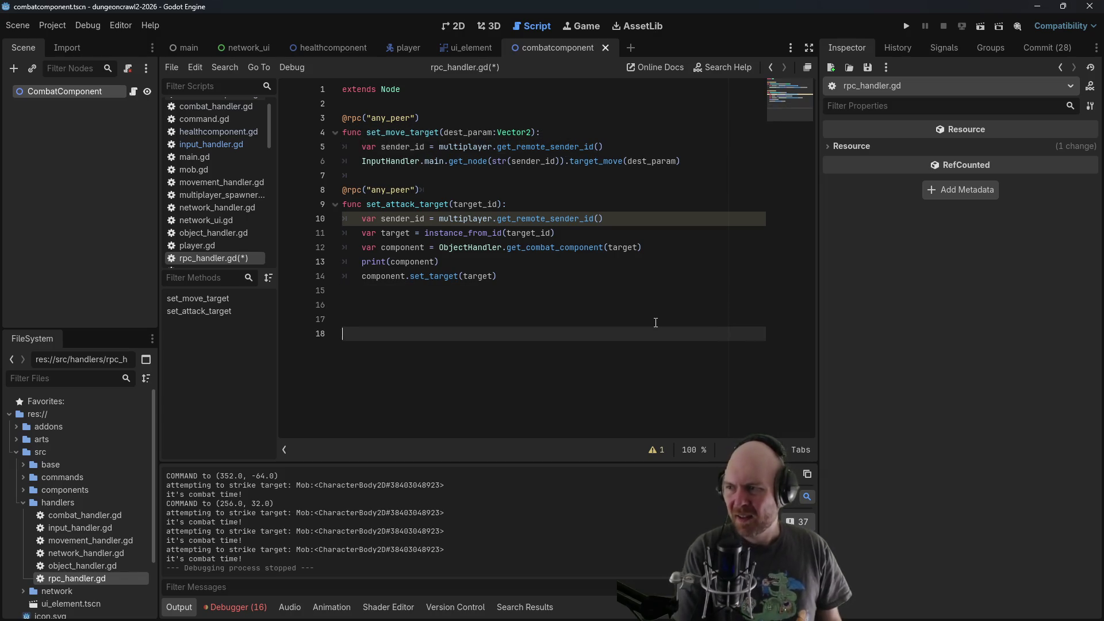
pyautogui.press('Up')
pyautogui.press('Up')
pyautogui.press('Up')
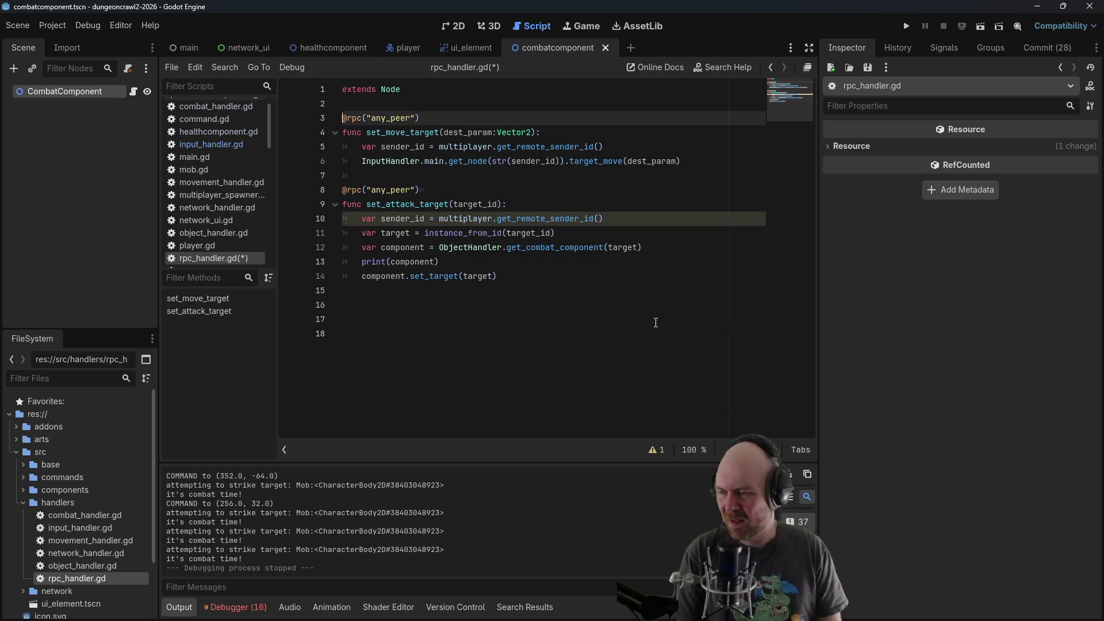
pyautogui.press('Down')
pyautogui.press('Down')
pyautogui.press('Down')
pyautogui.press('Return')
pyautogui.press('Return')
# Declare a new function func _get_sender_player_node(): at the end of the script
pyautogui.write('func _')
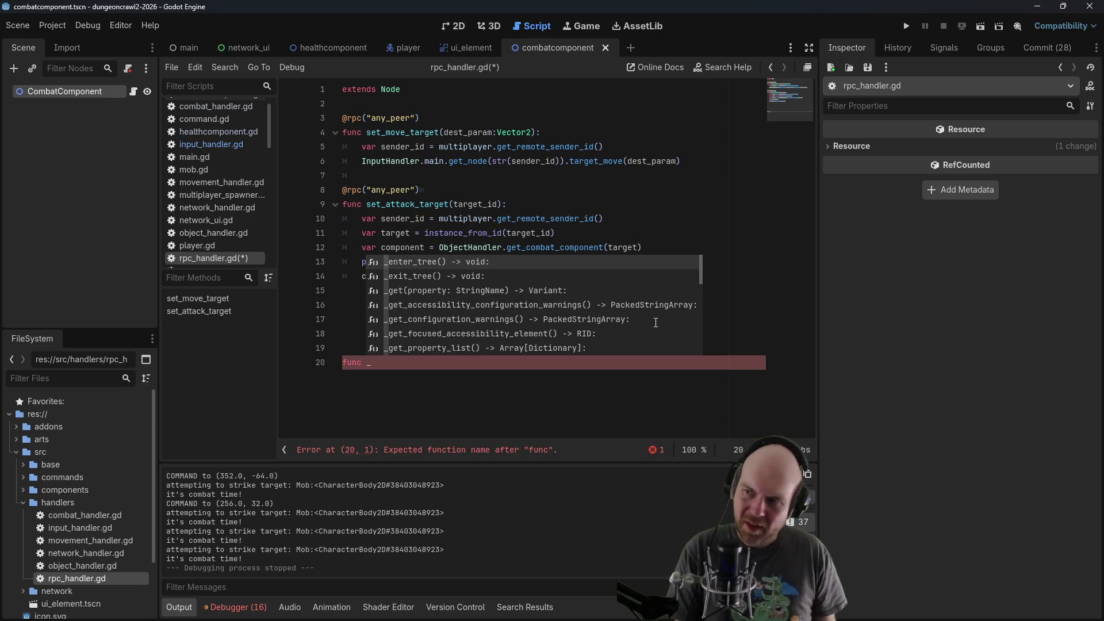
pyautogui.click(536, 181)
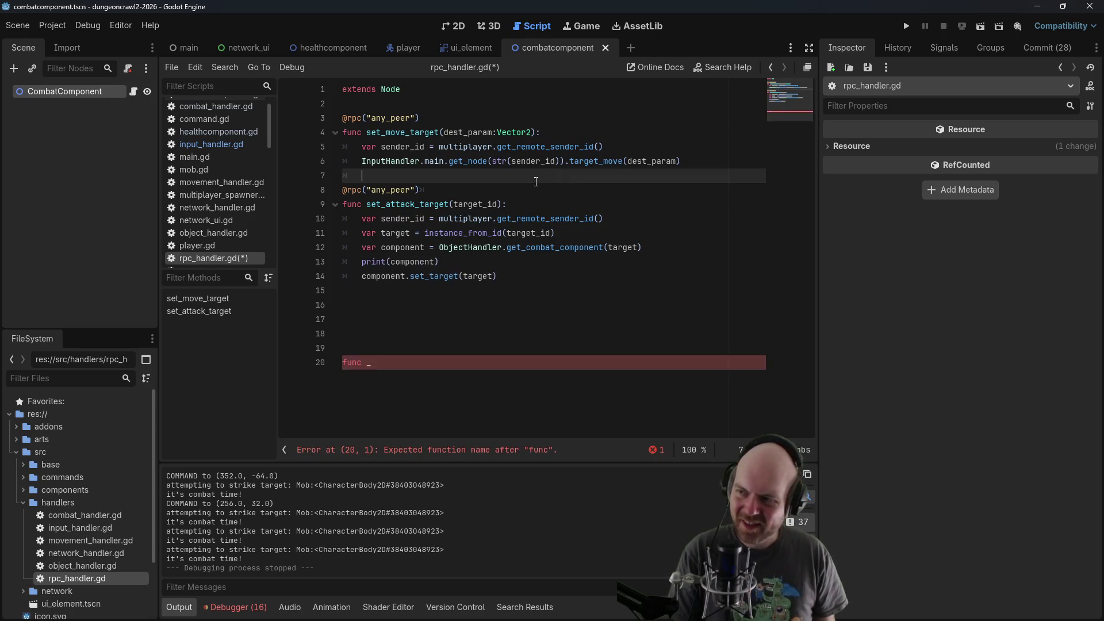
pyautogui.click(474, 310)
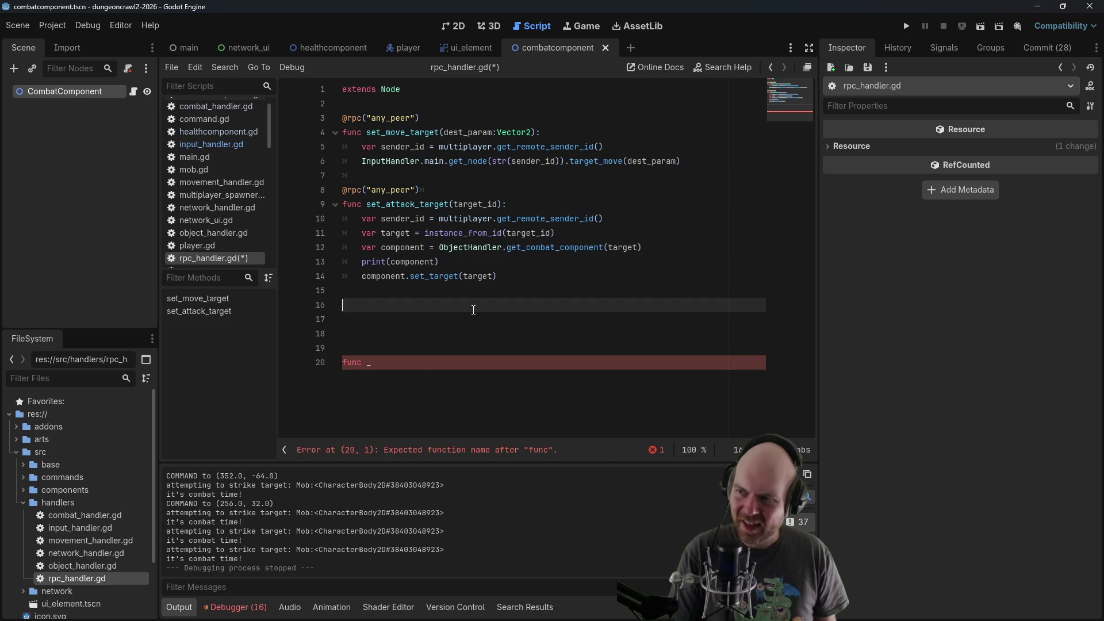
pyautogui.click(419, 366)
pyautogui.write('et_p')
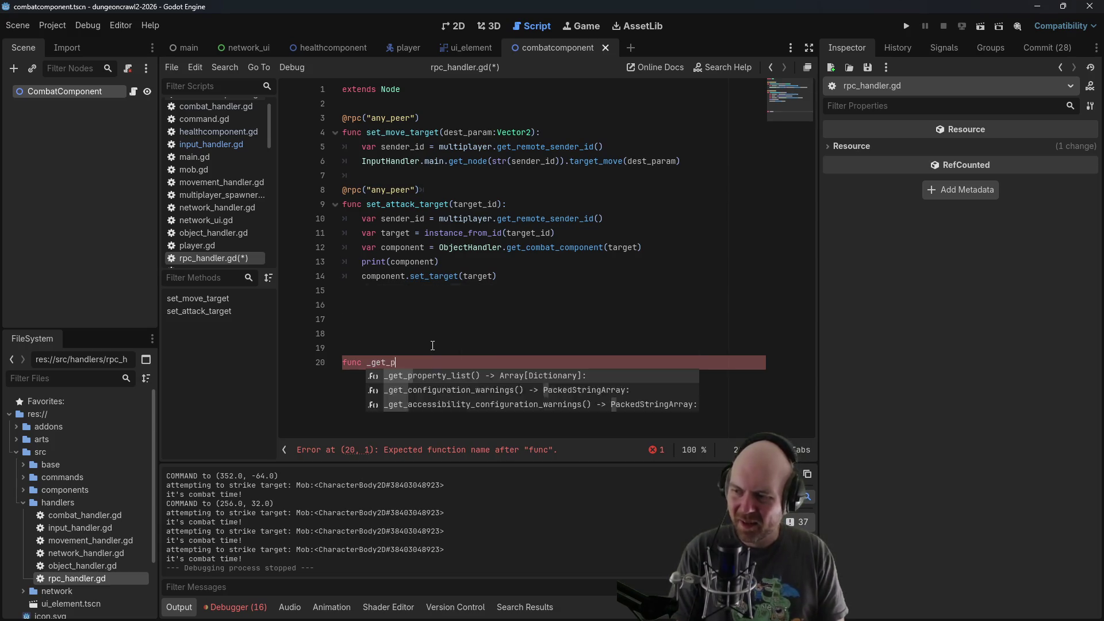
pyautogui.press('BackSpace')
pyautogui.write('sender_player_node()')
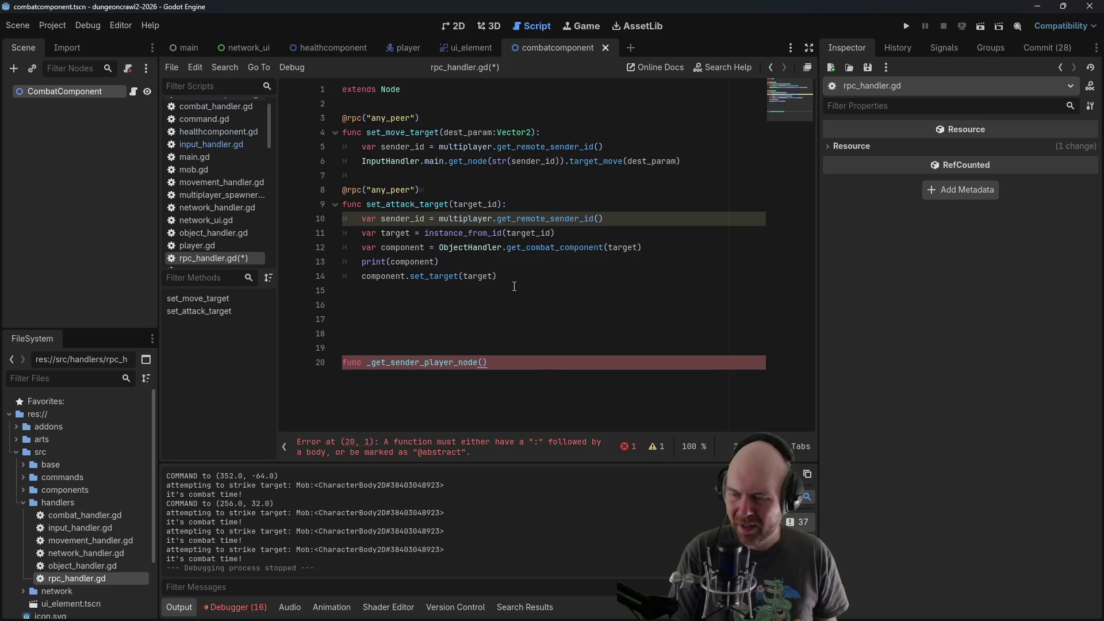
pyautogui.write(':')
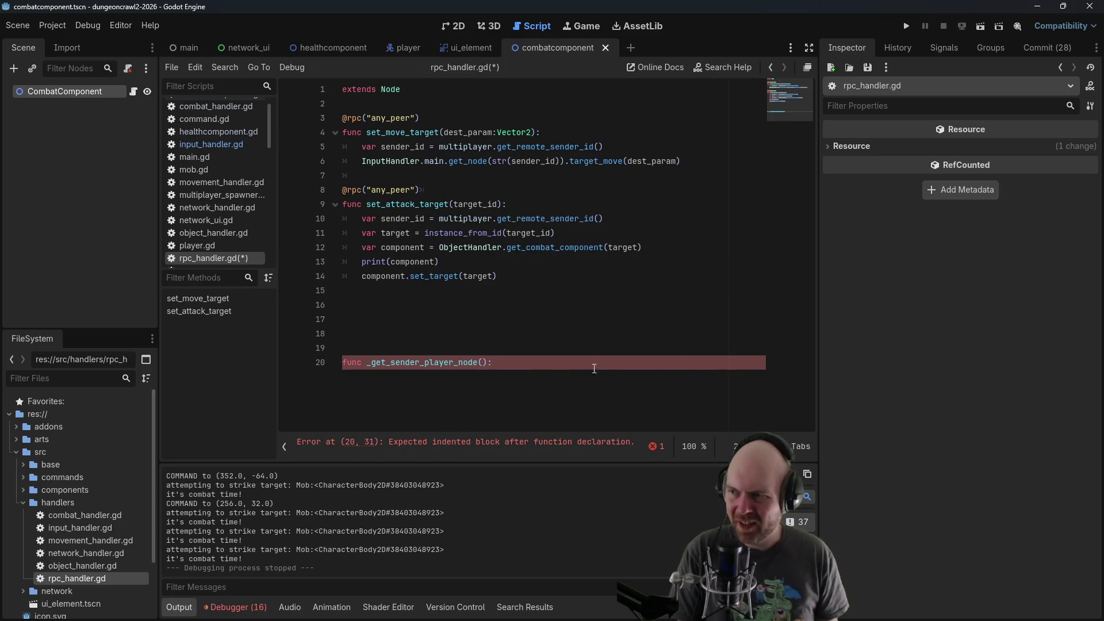
# Paste the sender_id and get_node lookup lines from set_move_target into the new helper's body
pyautogui.moveTo(362, 147); pyautogui.dragTo(568, 160)
pyautogui.hotkey('ctrl', 'c')
pyautogui.click(493, 363)
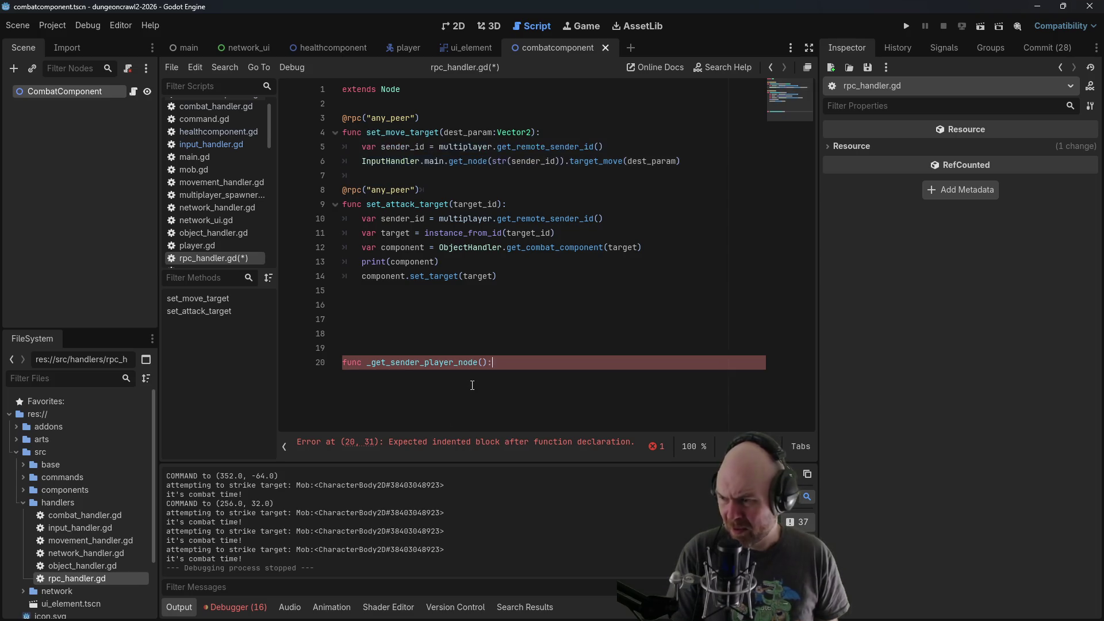
pyautogui.press('Return')
pyautogui.hotkey('ctrl', 'v')
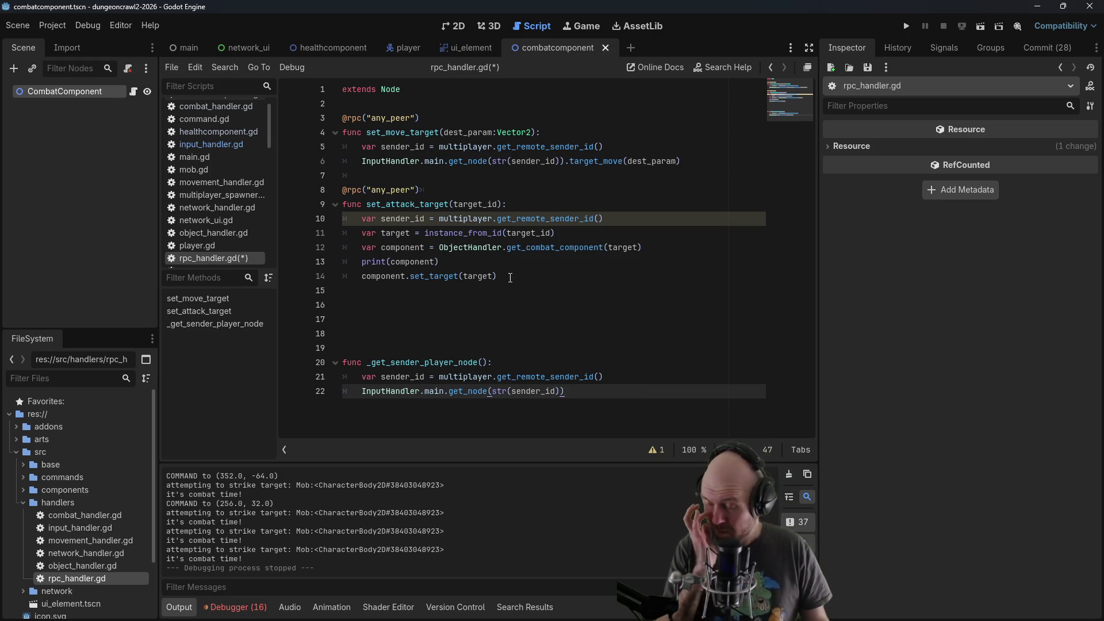
pyautogui.moveTo(487, 363); pyautogui.dragTo(368, 364)
pyautogui.hotkey('ctrl', 'c')
pyautogui.moveTo(362, 147); pyautogui.dragTo(567, 163)
# Replace set_move_target's lookup lines with _get_sender_player_node() and delete print(component) from set_attack_target
pyautogui.hotkey('ctrl', 'v')
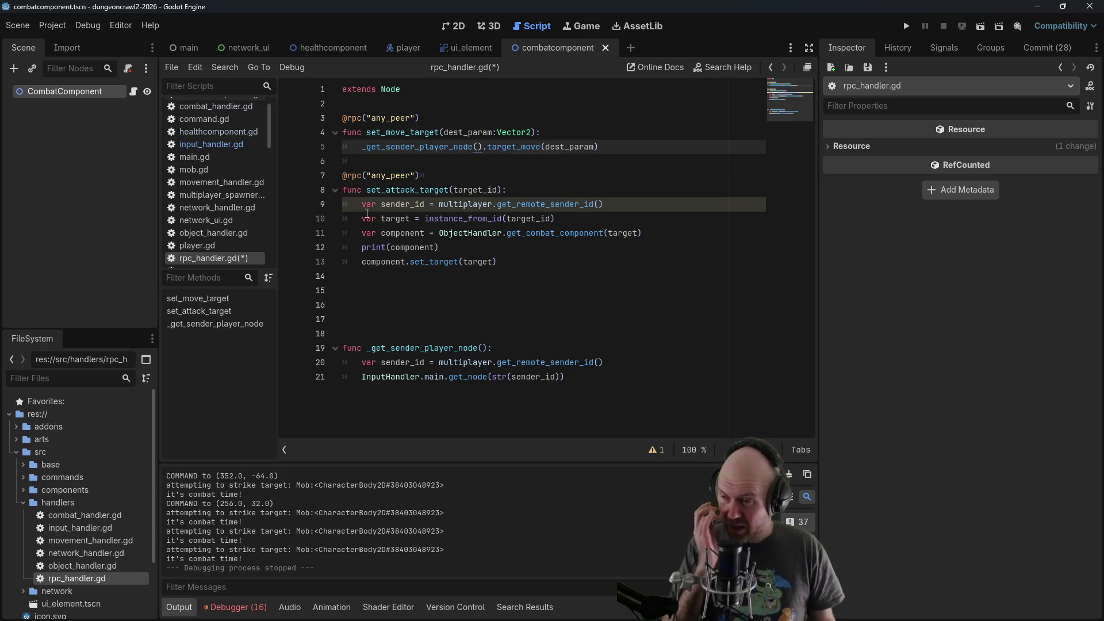
pyautogui.click(373, 217)
pyautogui.click(371, 206)
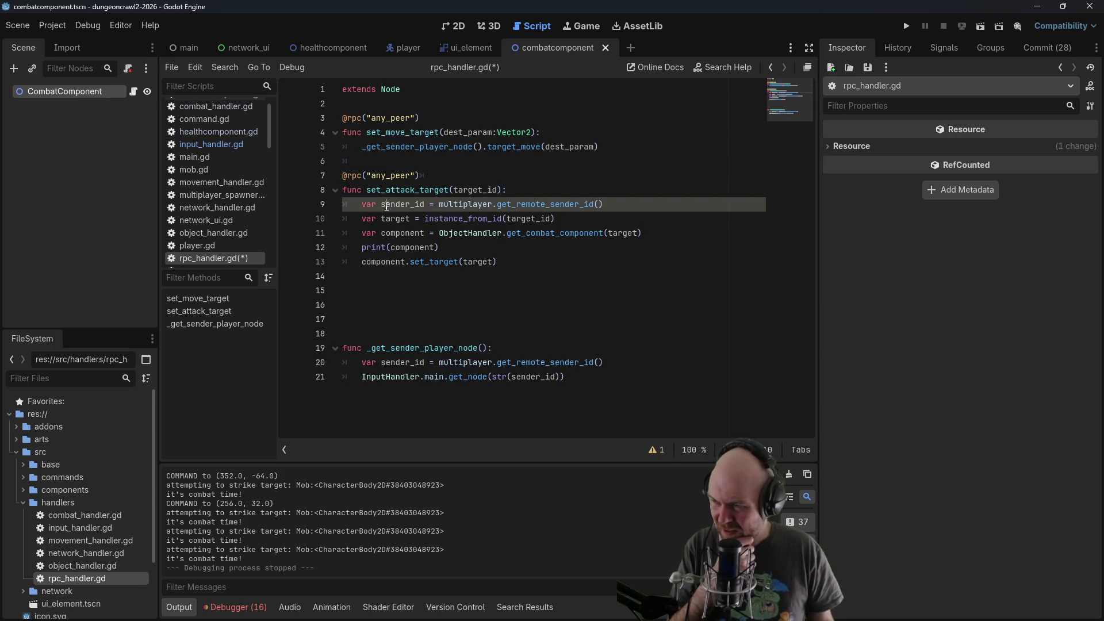
pyautogui.click(615, 205)
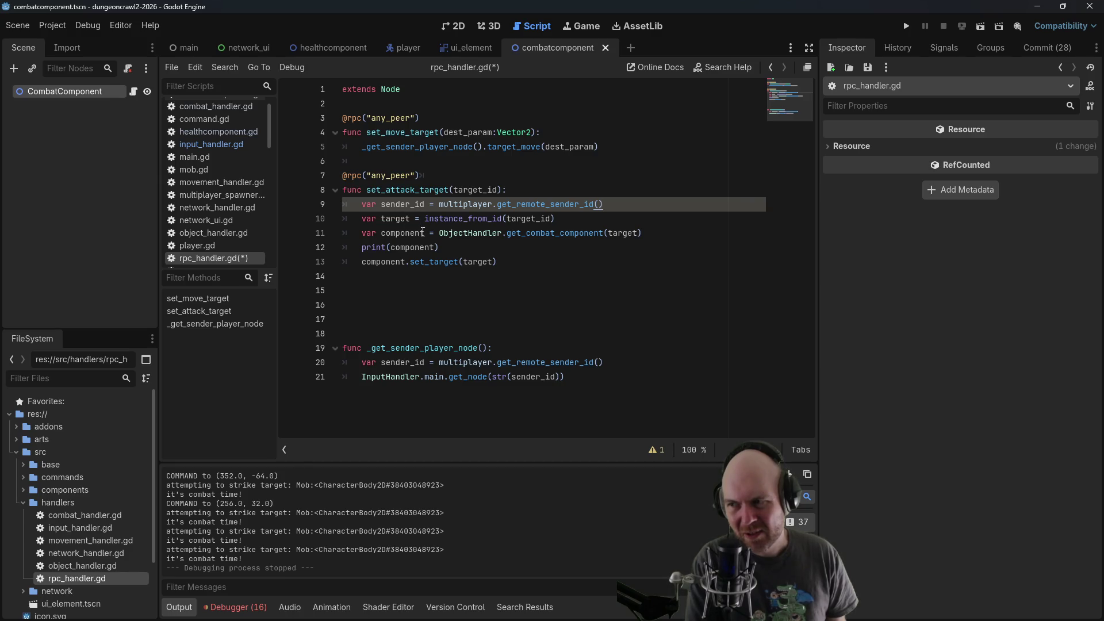
pyautogui.click(580, 233)
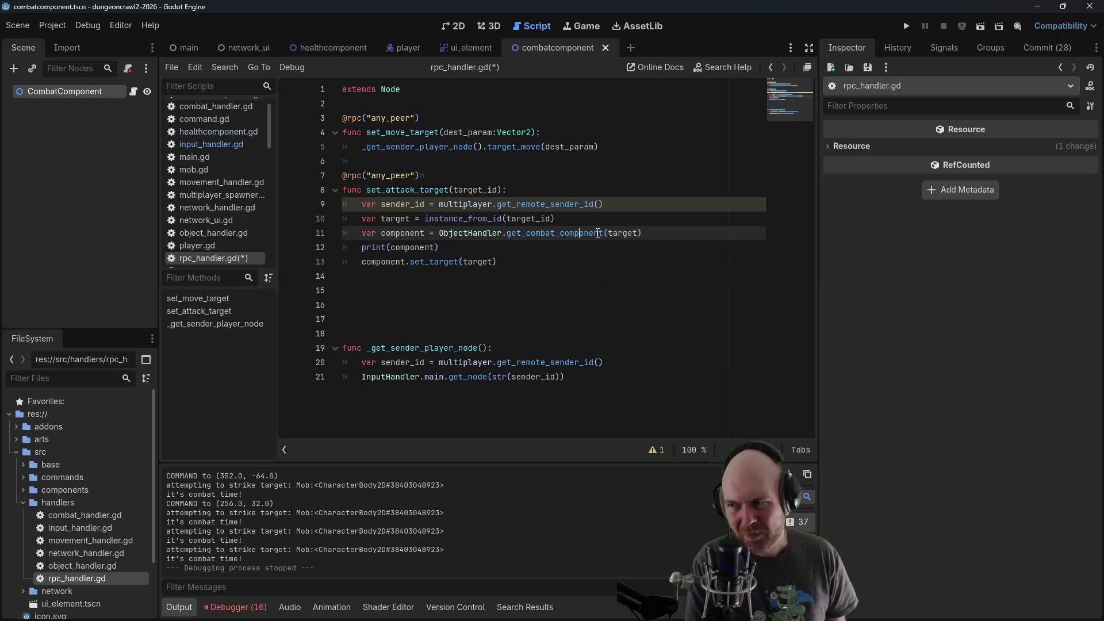
pyautogui.click(428, 261)
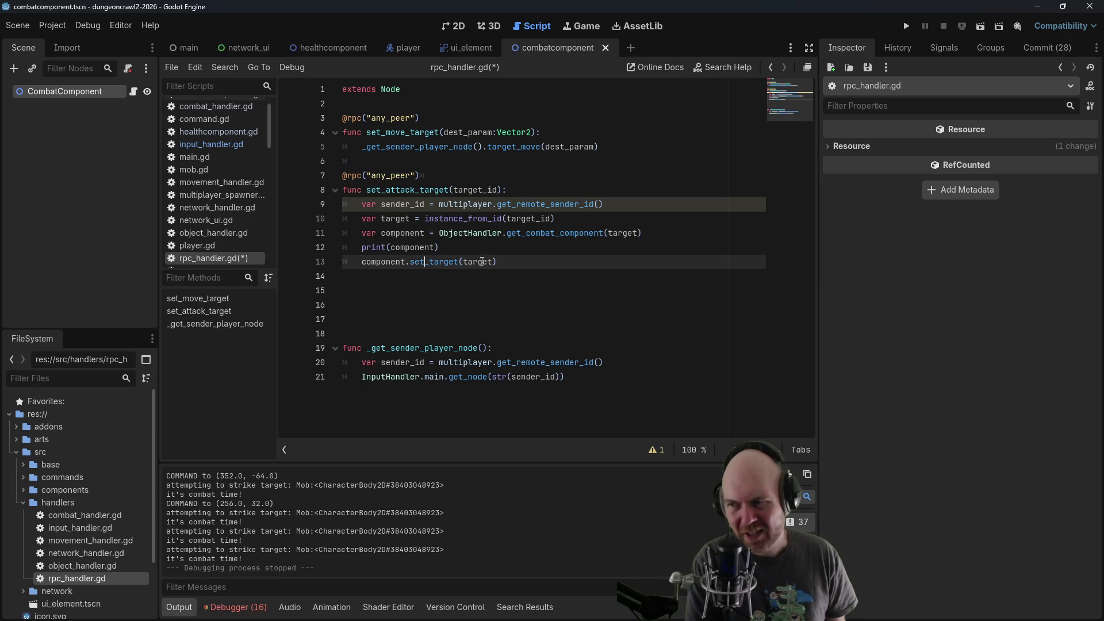
pyautogui.moveTo(474, 247); pyautogui.dragTo(643, 233)
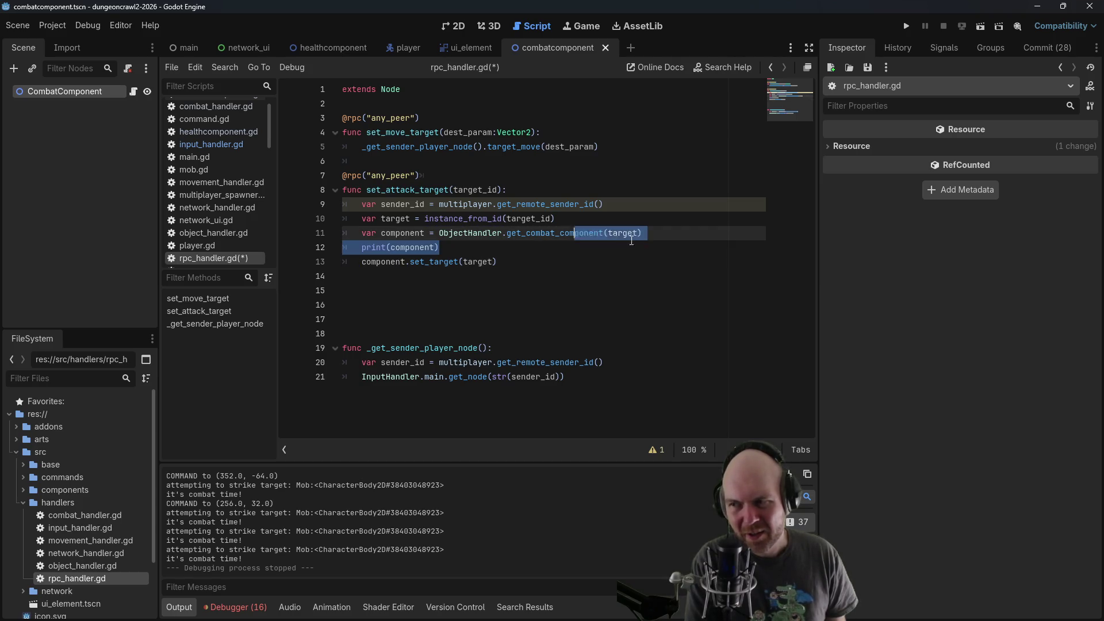
pyautogui.press('BackSpace')
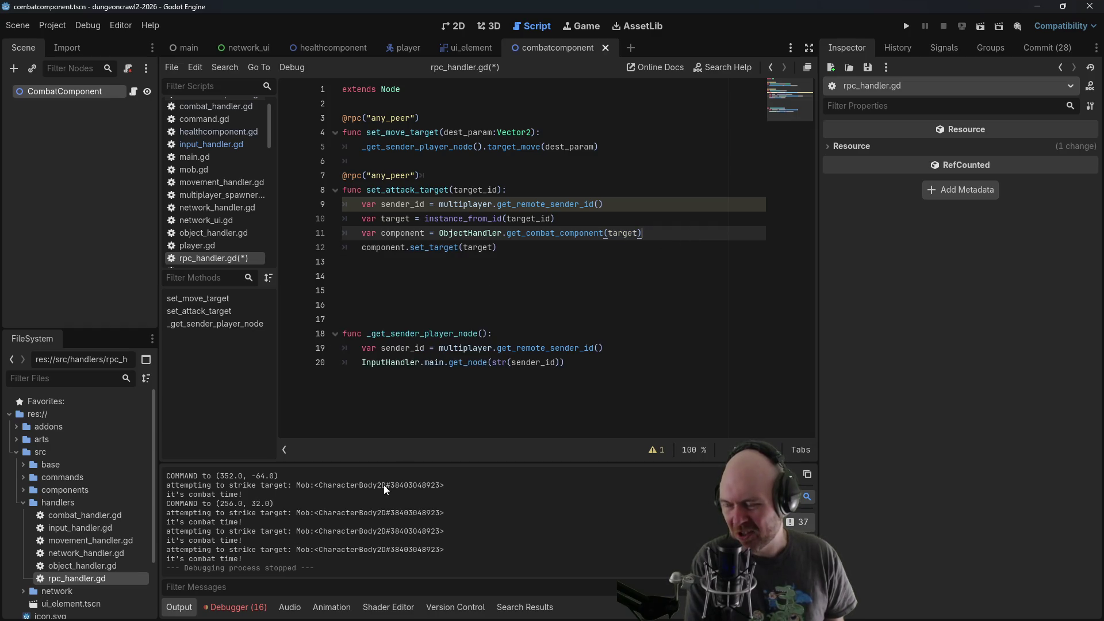
# Replace the sender_id lookup on line 9 with the helper call, then cut it back out
pyautogui.click(391, 204)
pyautogui.click(622, 202)
pyautogui.moveTo(621, 202); pyautogui.dragTo(361, 205)
pyautogui.hotkey('ctrl', 'v')
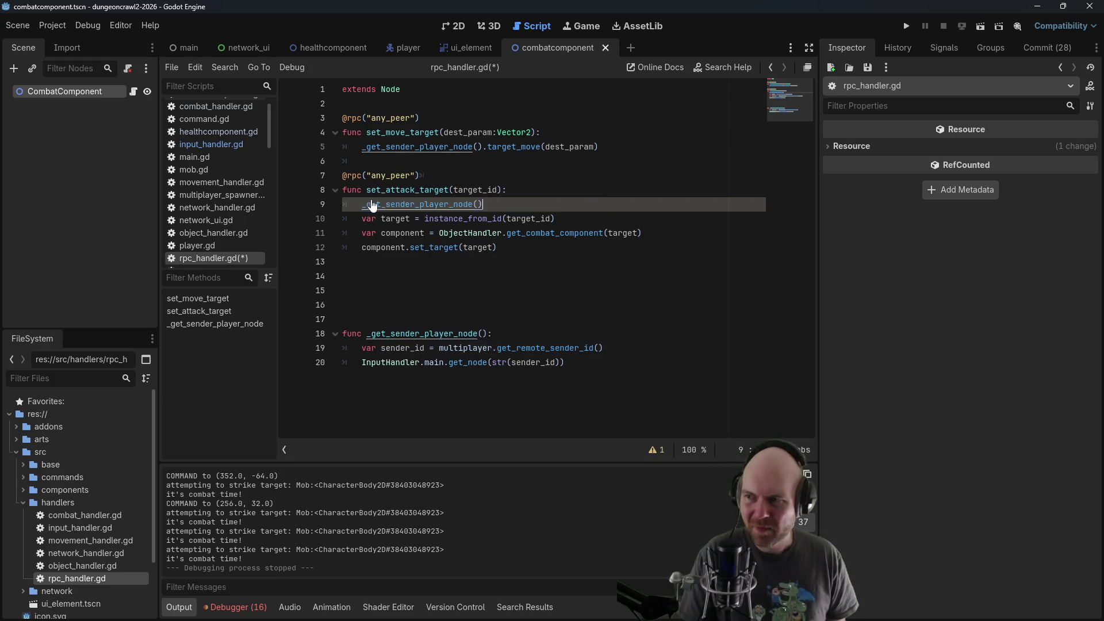
pyautogui.click(363, 210)
pyautogui.write('var player =')
pyautogui.click(622, 162)
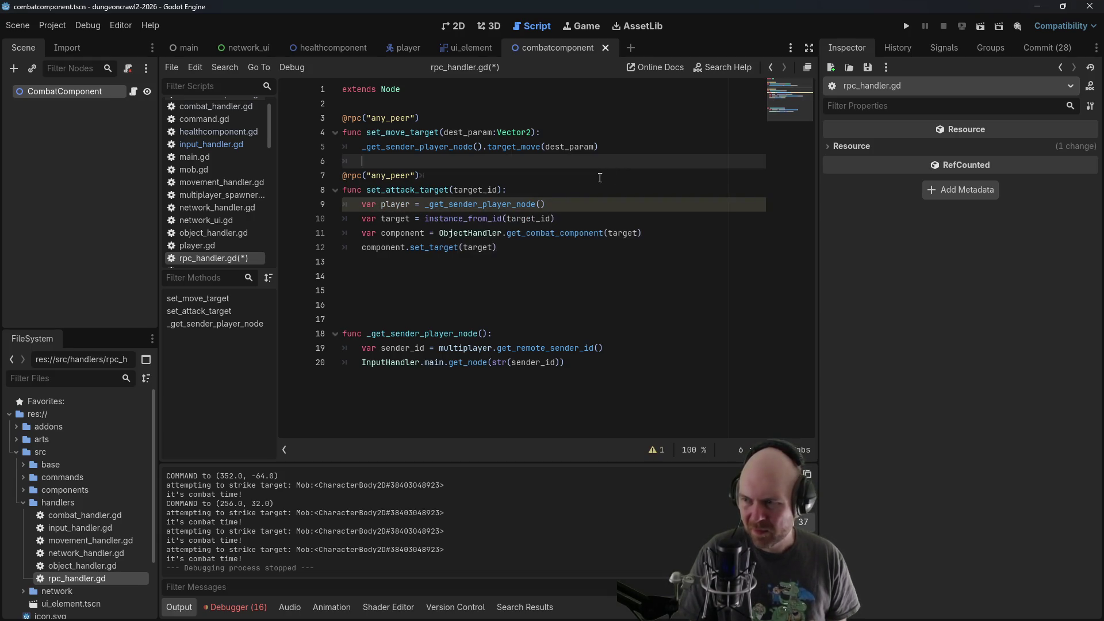
pyautogui.click(581, 190)
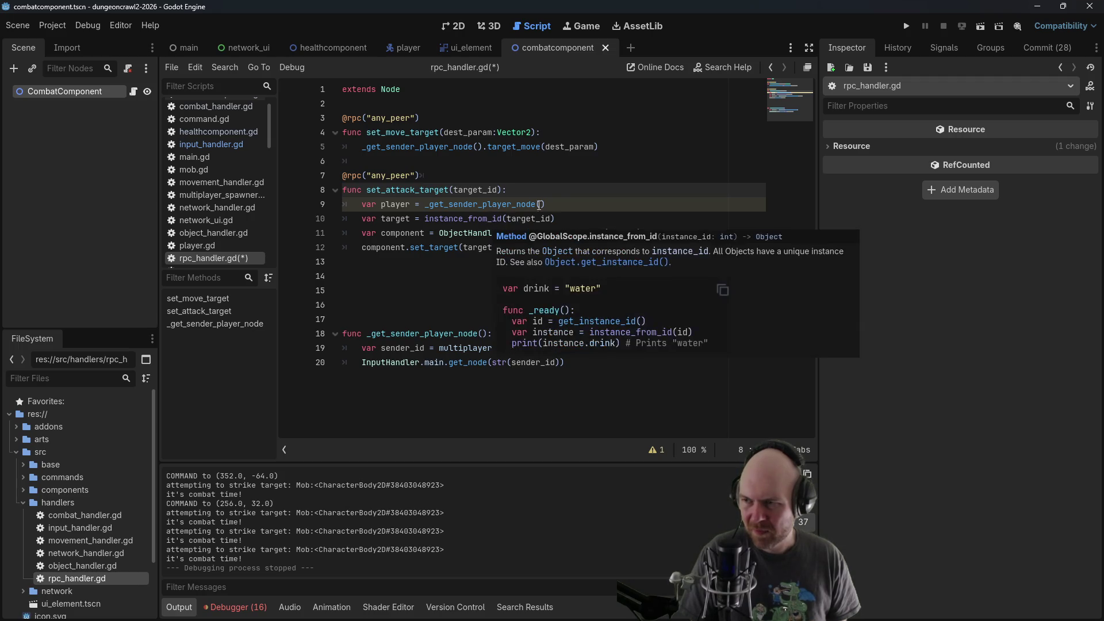
pyautogui.press('Up')
pyautogui.hotkey('ctrl', 'z')
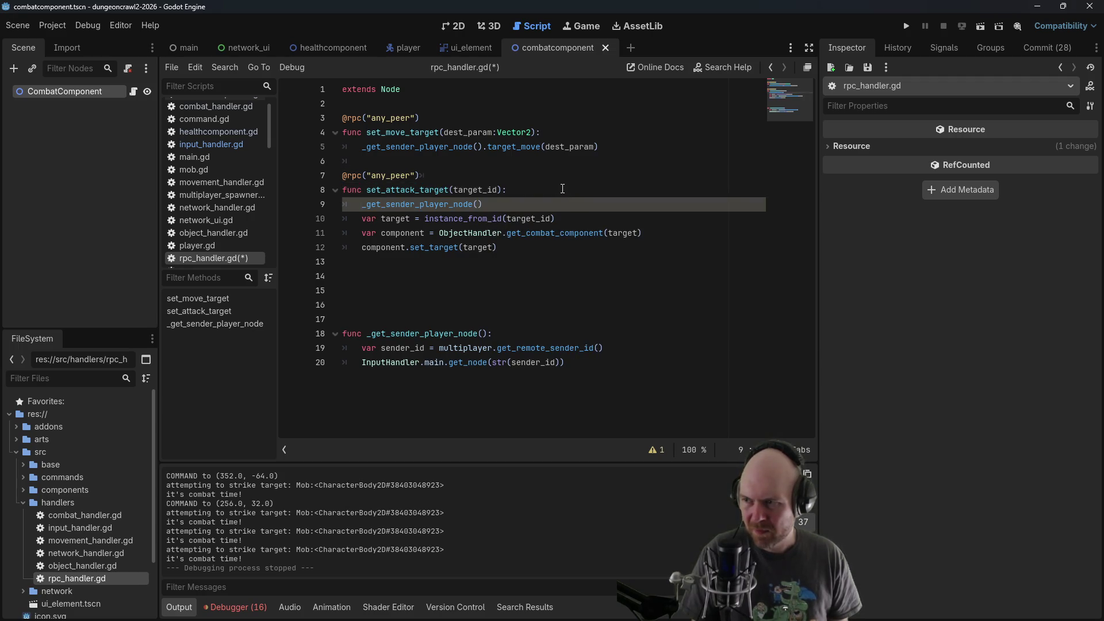
pyautogui.hotkey('shift', 'End')
pyautogui.press('BackSpace')
# Keep line 12 as component.set_target(target) and delete the empty line 9 in set_attack_target
pyautogui.press('Down')
pyautogui.press('Down')
pyautogui.press('Down')
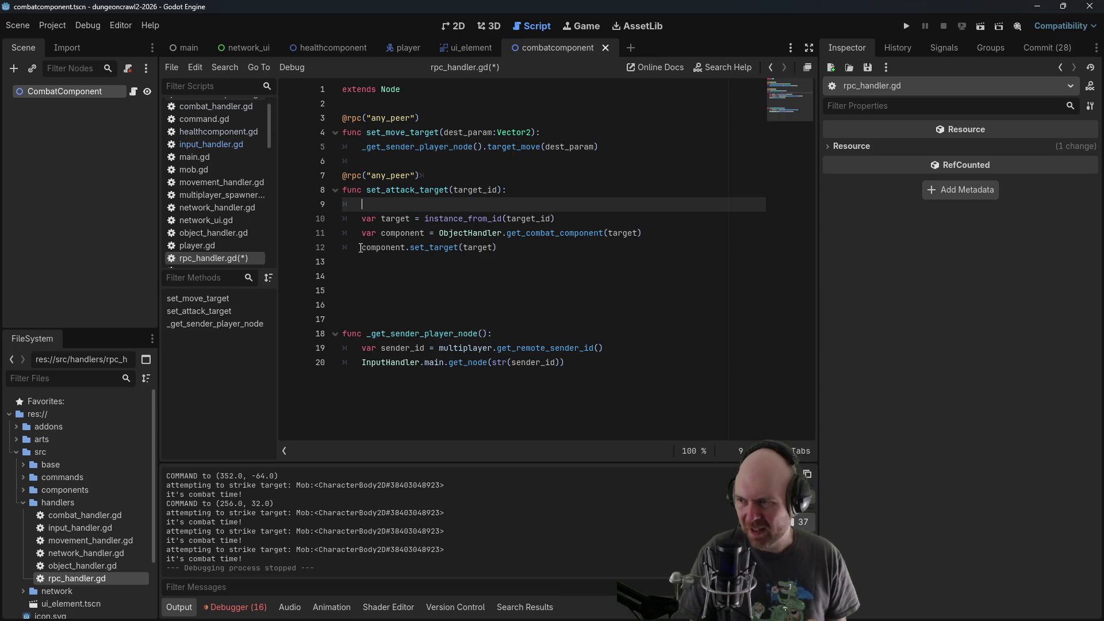
pyautogui.hotkey('ctrl', 'v')
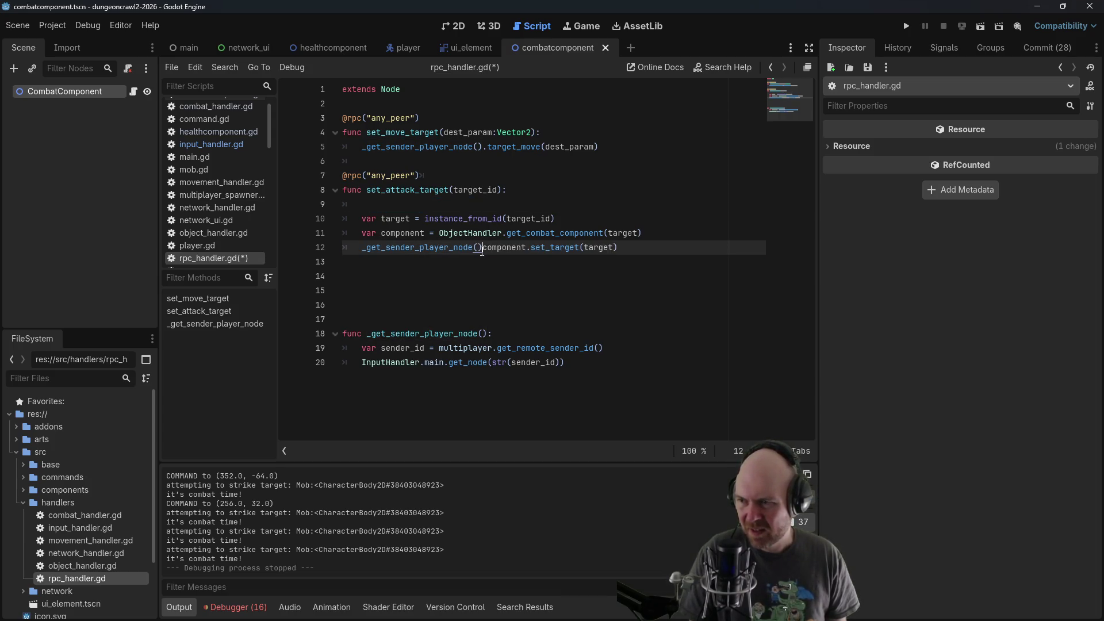
pyautogui.hotkey('shift', 'Right')
pyautogui.hotkey('shift', 'Right')
pyautogui.hotkey('shift', 'Right')
pyautogui.press('BackSpace')
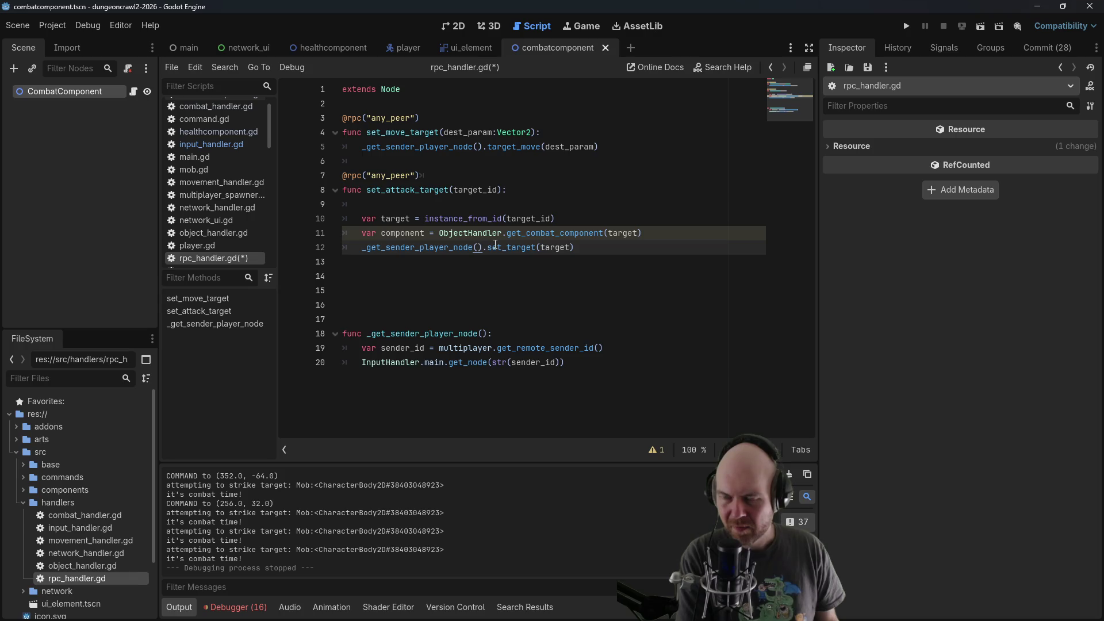
pyautogui.write('component')
pyautogui.hotkey('ctrl', 'Left')
pyautogui.hotkey('shift', 'Home')
pyautogui.press('BackSpace')
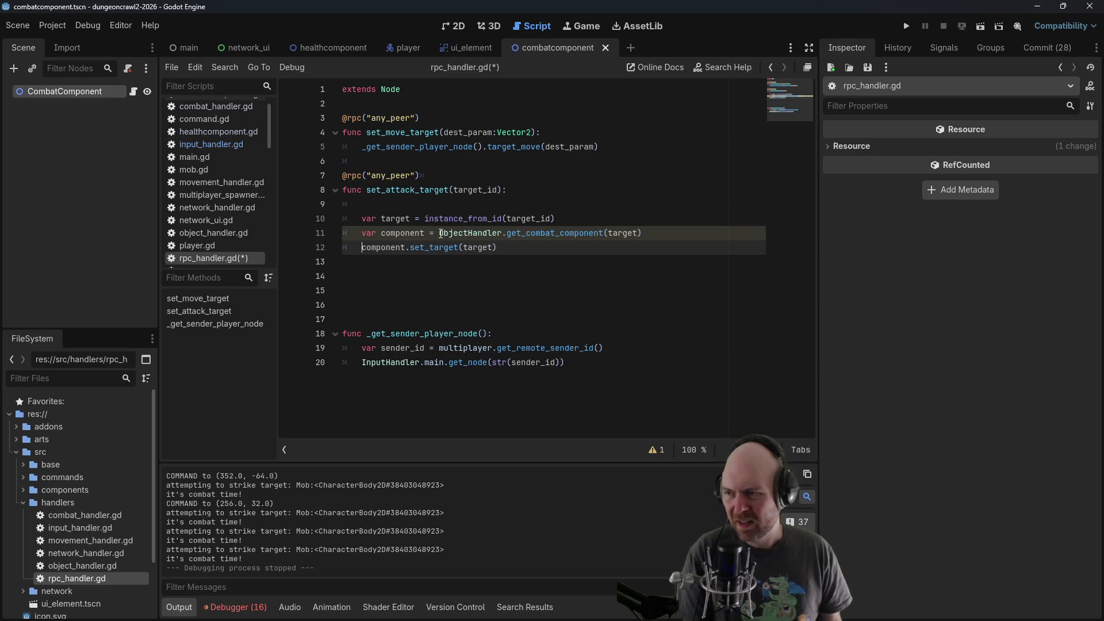
pyautogui.click(439, 233)
pyautogui.click(426, 208)
pyautogui.press('BackSpace')
pyautogui.press('BackSpace')
# Pass _get_sender_player_node() instead of target to get_combat_component and save rpc_handler.gd
pyautogui.click(625, 218)
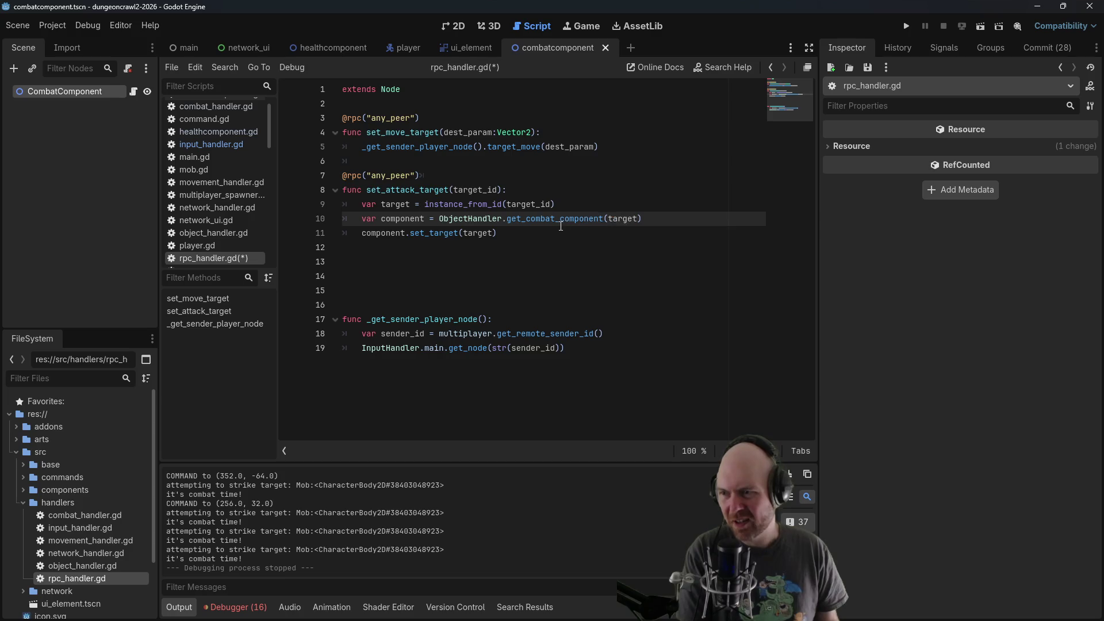
pyautogui.moveTo(607, 218); pyautogui.dragTo(640, 218)
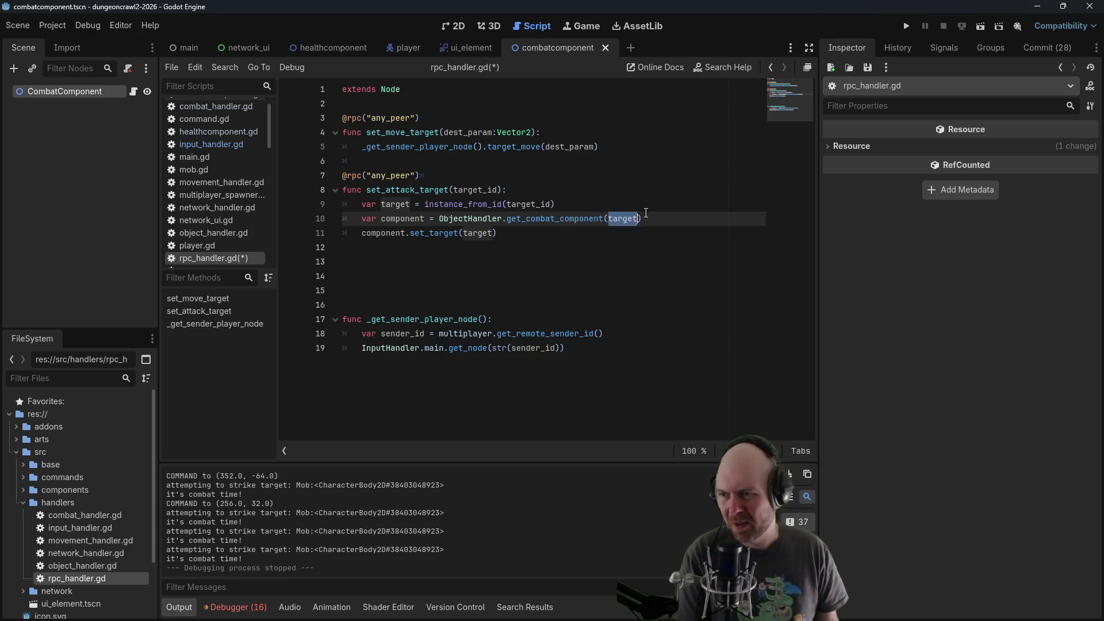
pyautogui.write('_get_sender_player_node()')
pyautogui.hotkey('ctrl', 's')
# Make the helper return the InputHandler player node and remove the extra blank lines before it
pyautogui.click(574, 190)
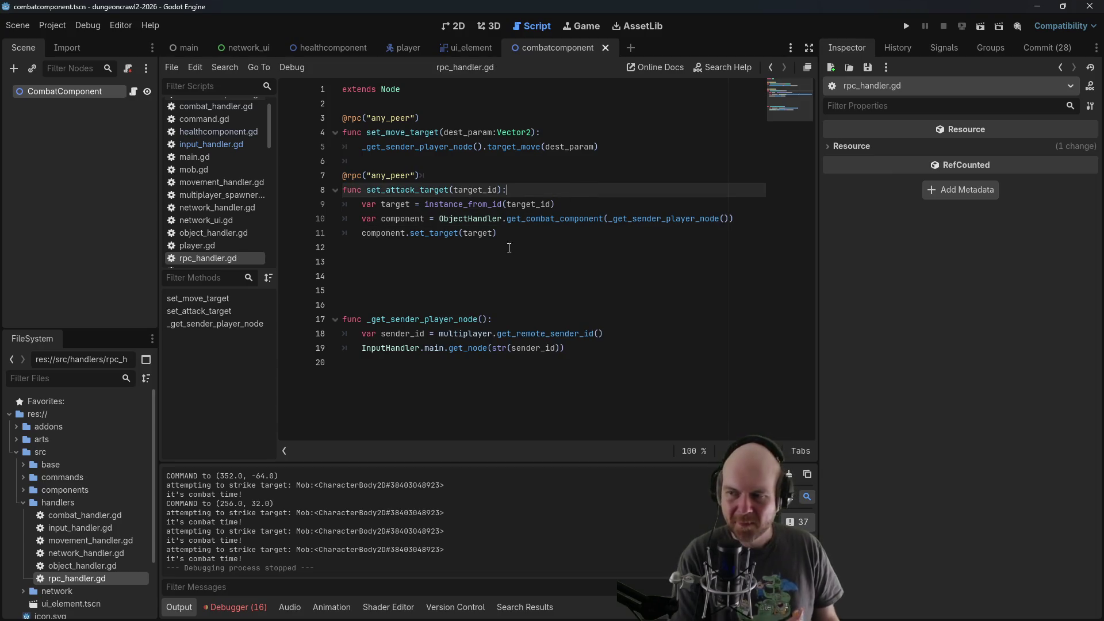
pyautogui.click(362, 348)
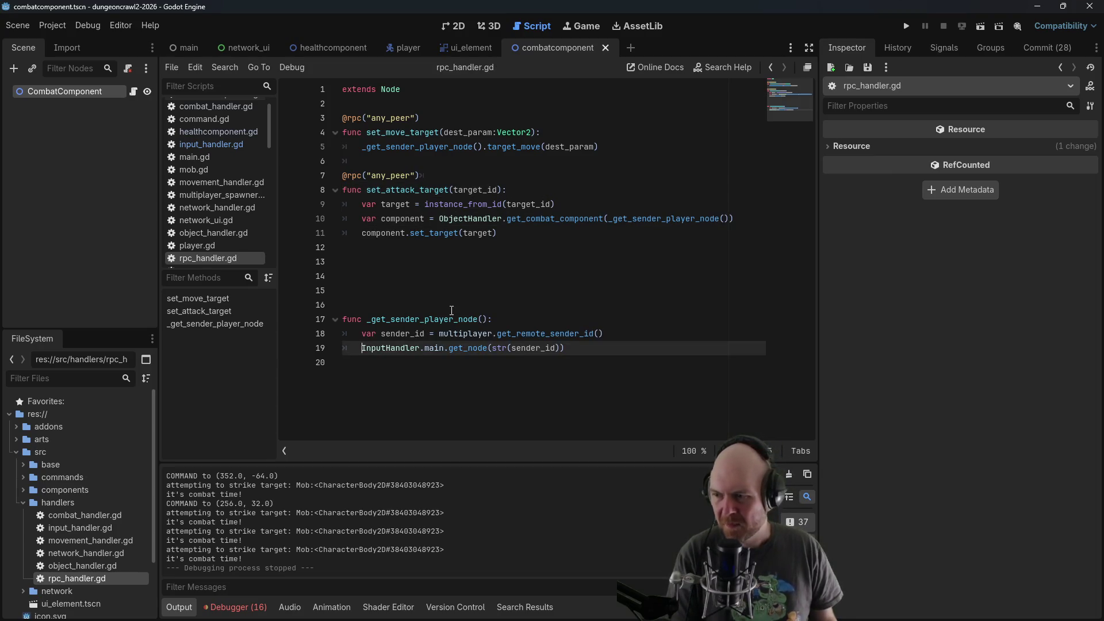
pyautogui.write('return')
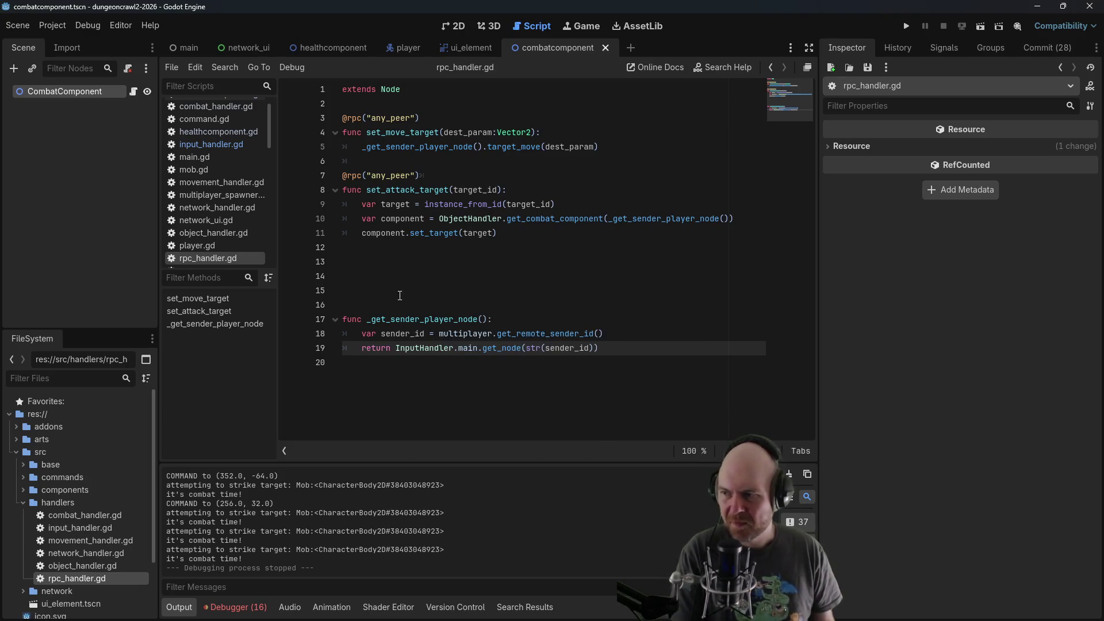
pyautogui.click(396, 308)
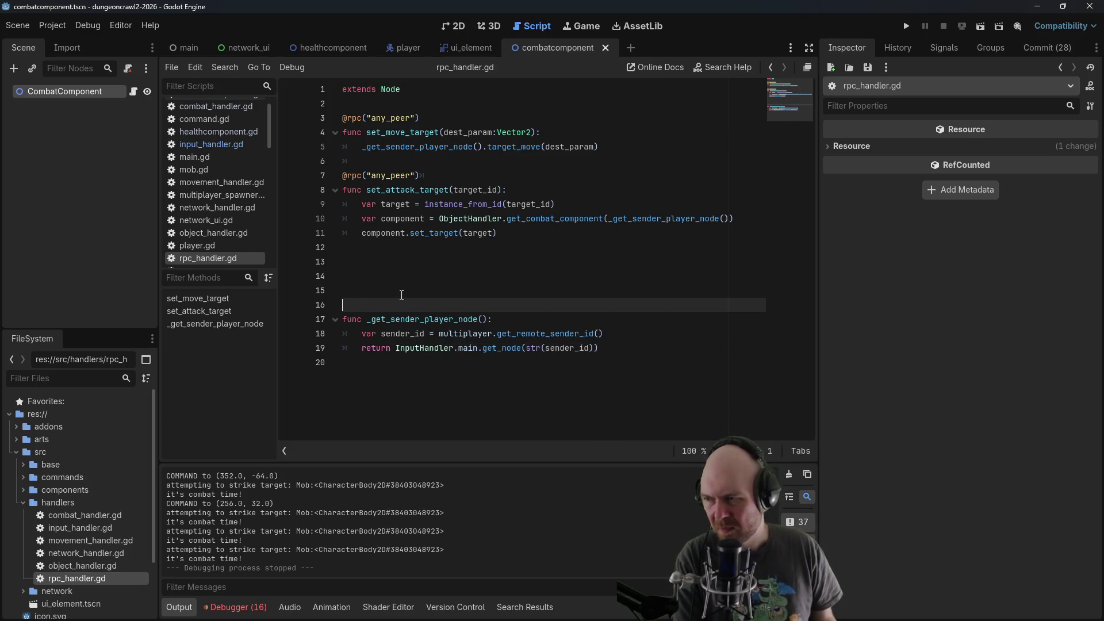
pyautogui.click(398, 205)
pyautogui.click(519, 217)
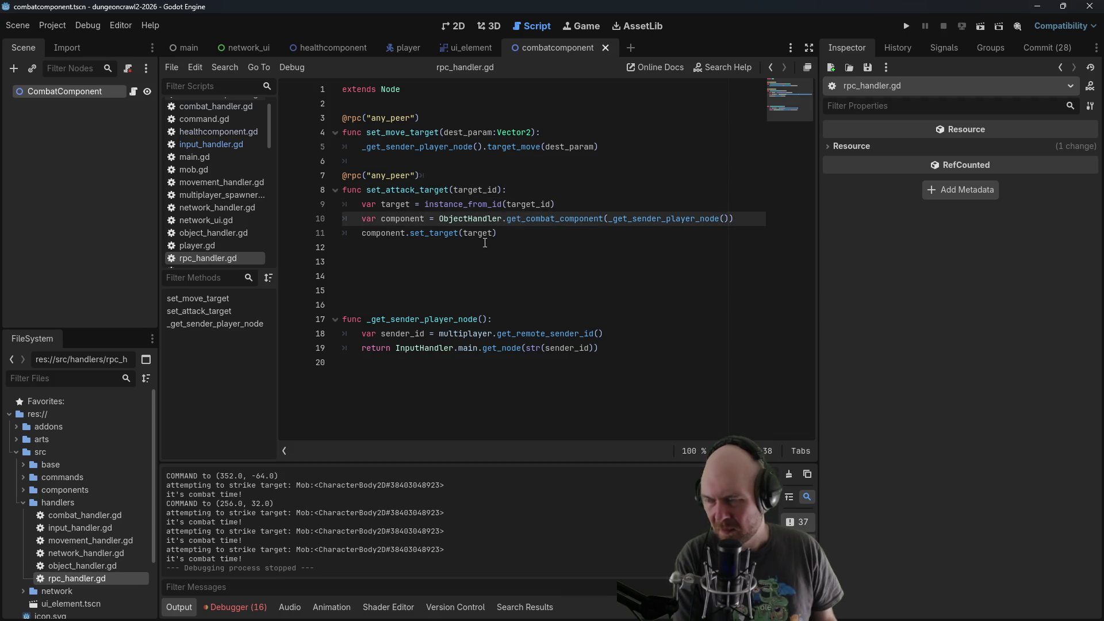
pyautogui.click(420, 304)
pyautogui.press('BackSpace')
pyautogui.press('BackSpace')
pyautogui.press('BackSpace')
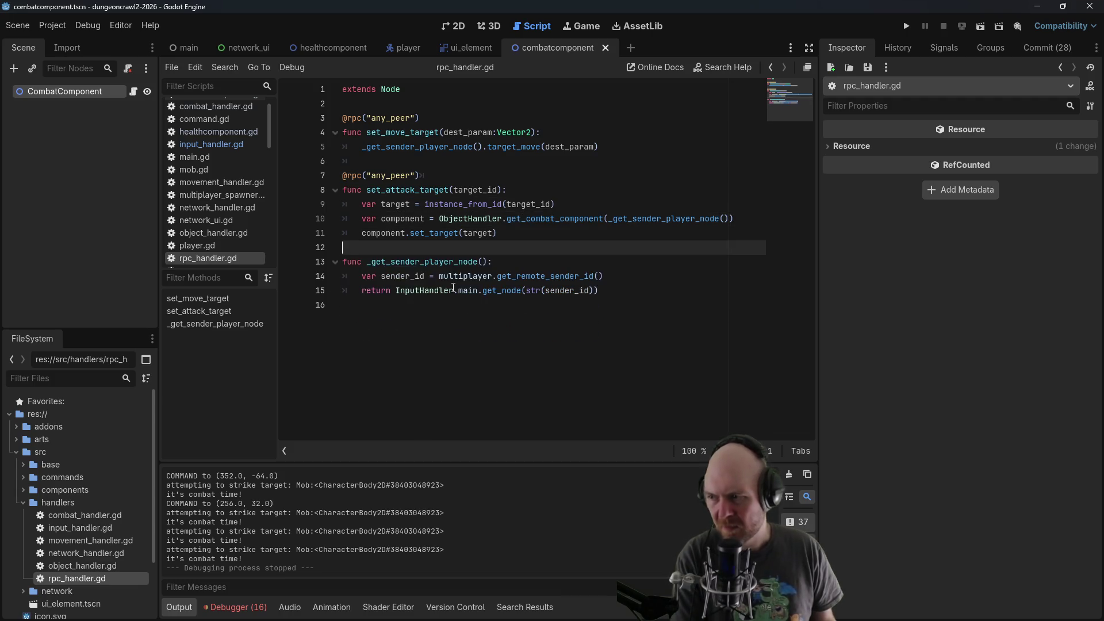
pyautogui.press('F5')
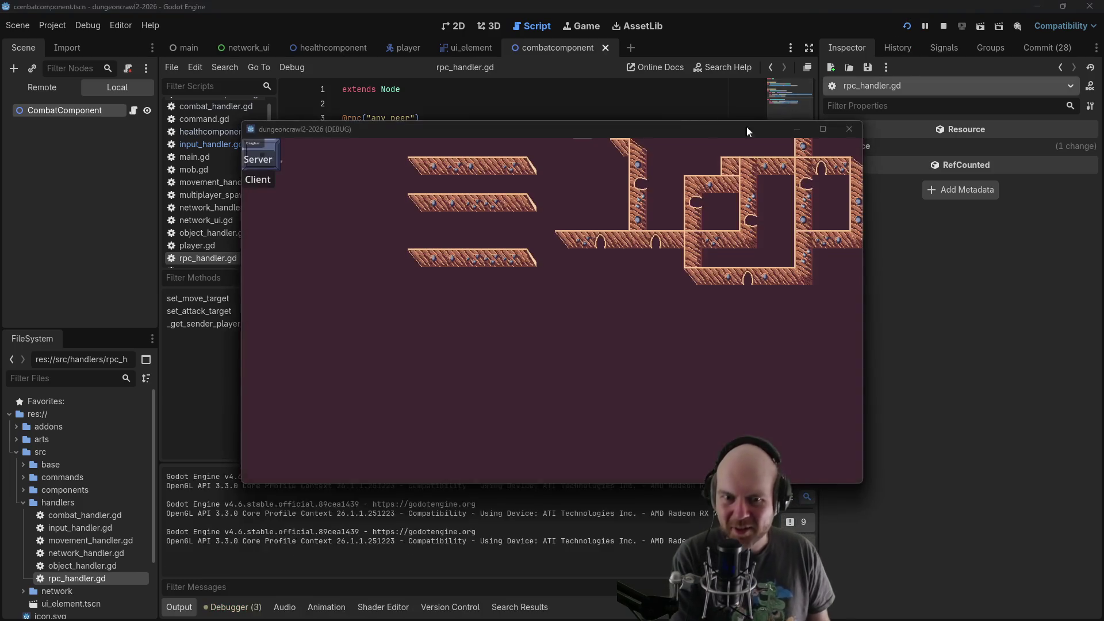
# Join the second game instance as Client and right-click ten spots around the map as move targets
pyautogui.moveTo(307, 129)
pyautogui.mouseDown()
pyautogui.moveTo(360, 170)
pyautogui.moveTo(1103, 287)
pyautogui.mouseUp()
pyautogui.click(251, 180)
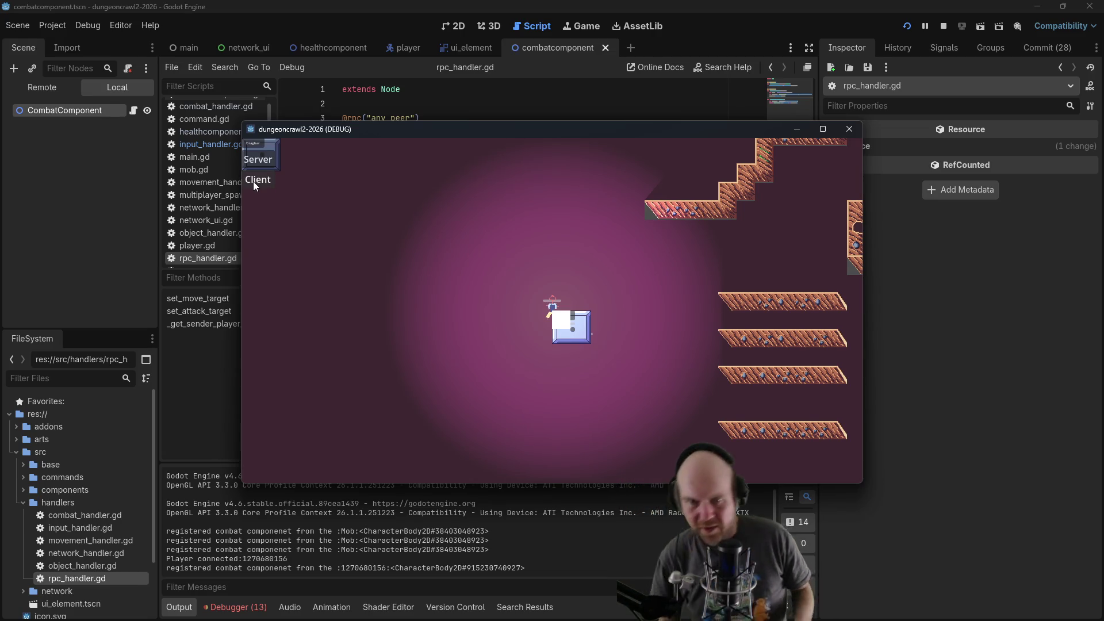
pyautogui.click(477, 300)
pyautogui.click(560, 240)
pyautogui.click(642, 256)
pyautogui.click(667, 333)
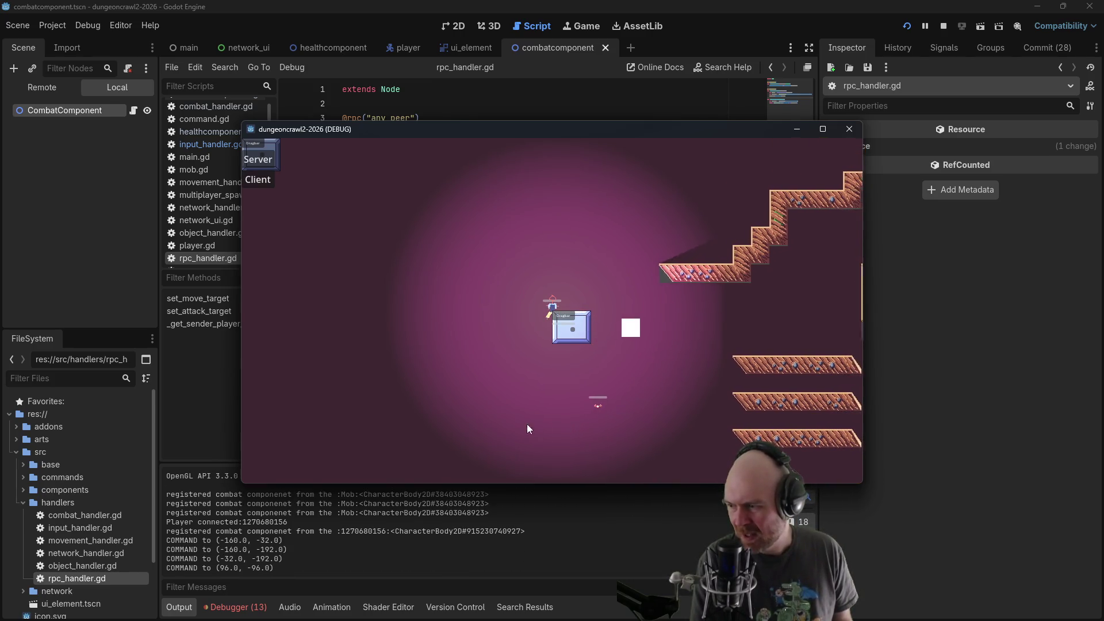
pyautogui.click(458, 377)
pyautogui.click(402, 264)
pyautogui.click(466, 244)
pyautogui.click(610, 293)
pyautogui.click(624, 354)
pyautogui.click(576, 429)
# Right-click the mob and the player character as attack targets, then close the game window
pyautogui.click(549, 416)
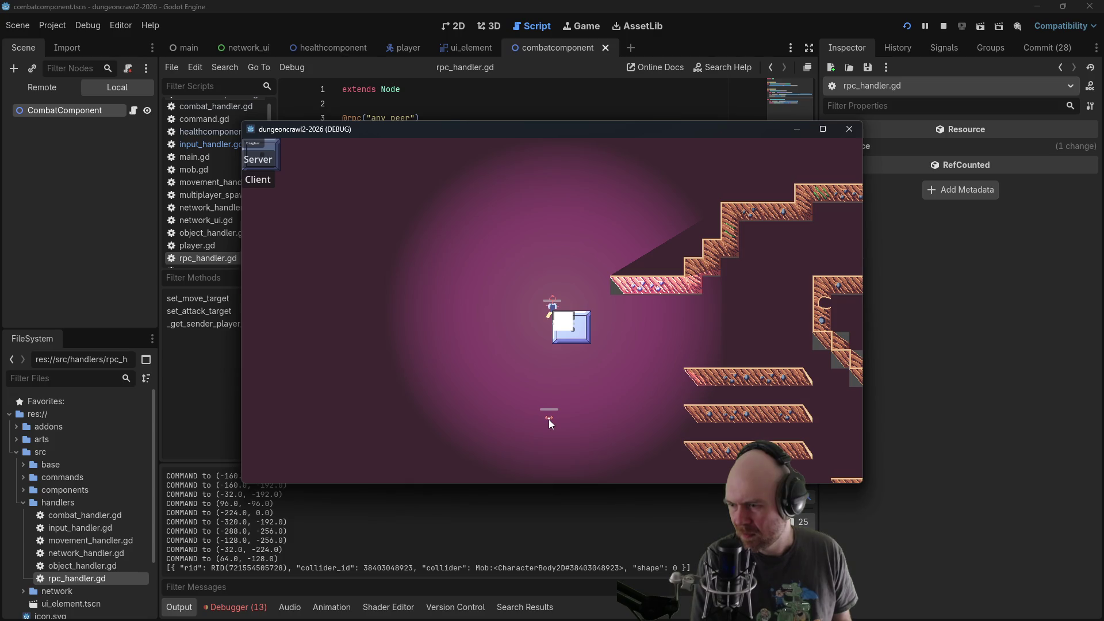
pyautogui.click(549, 416)
pyautogui.click(615, 345)
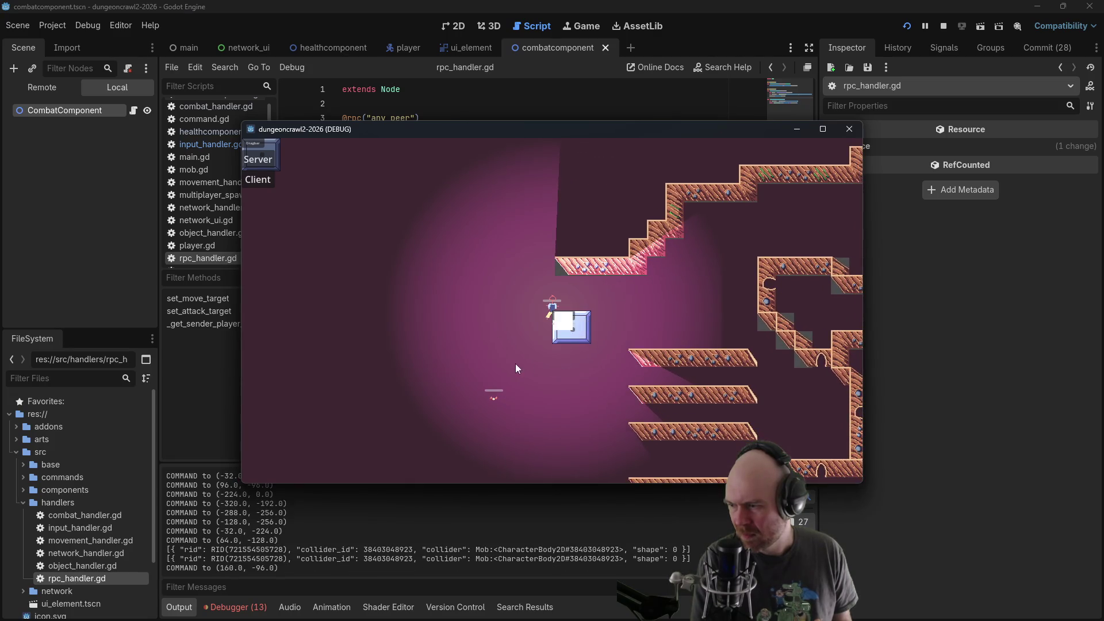
pyautogui.click(493, 398)
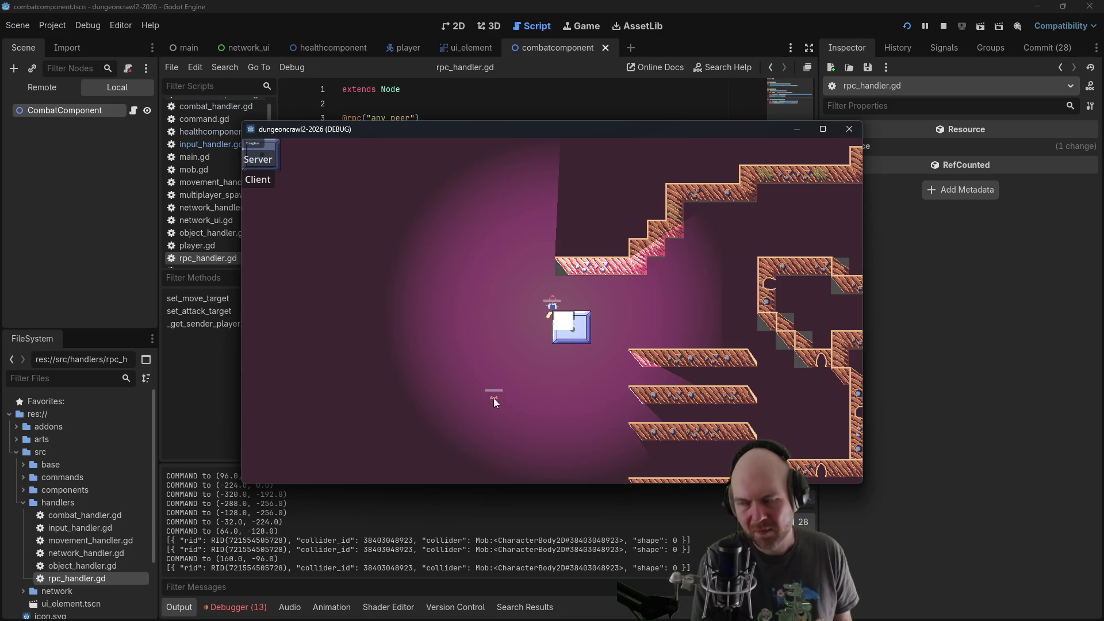
pyautogui.click(550, 309)
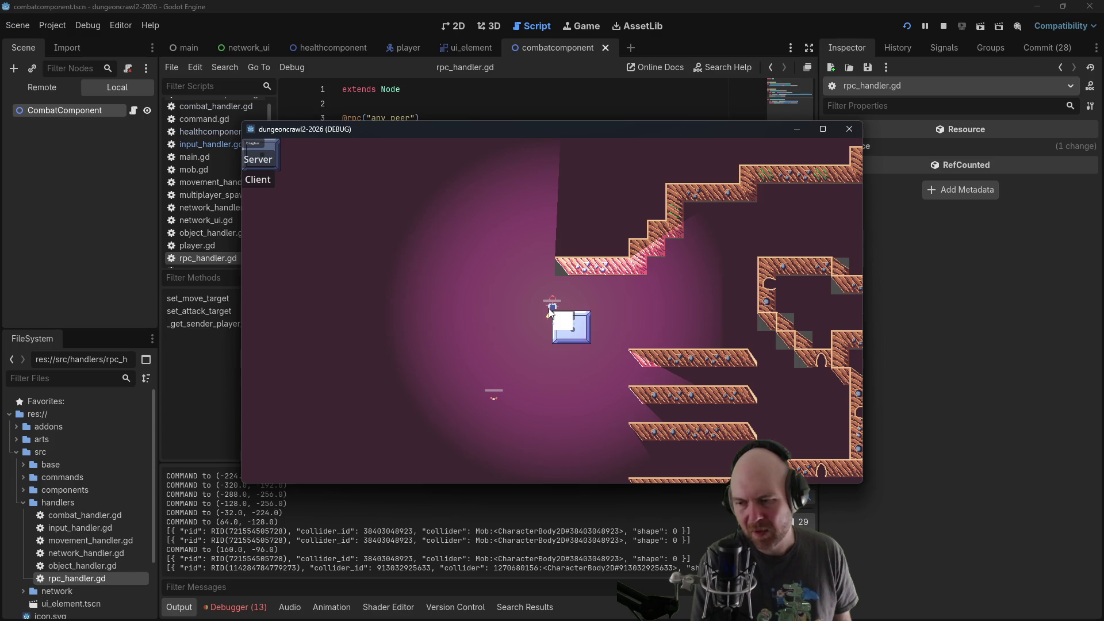
pyautogui.click(493, 399)
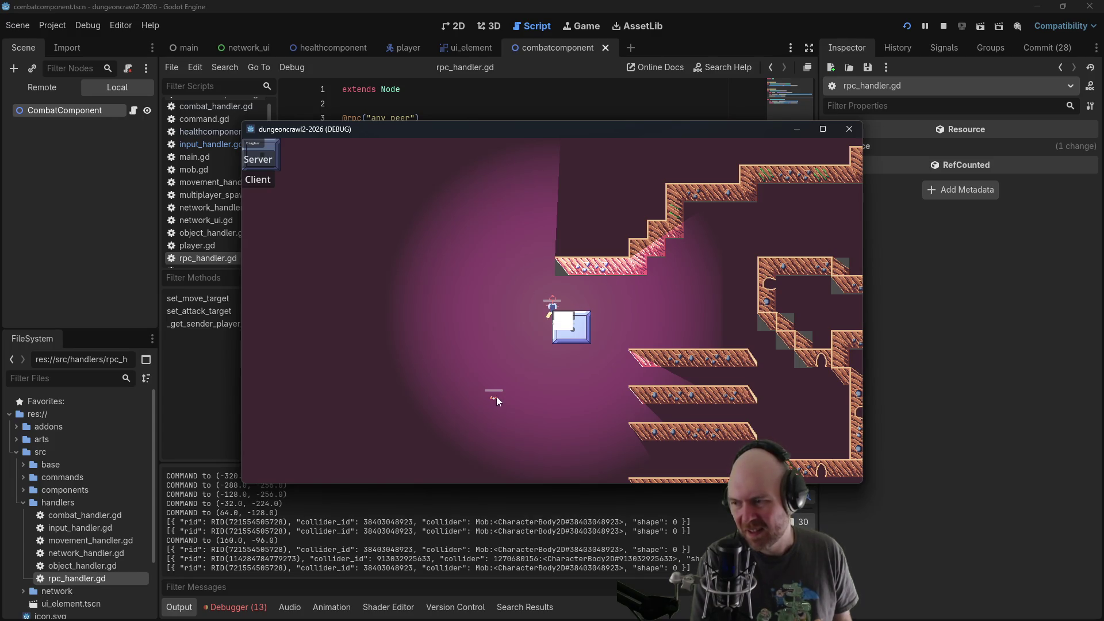
pyautogui.click(848, 132)
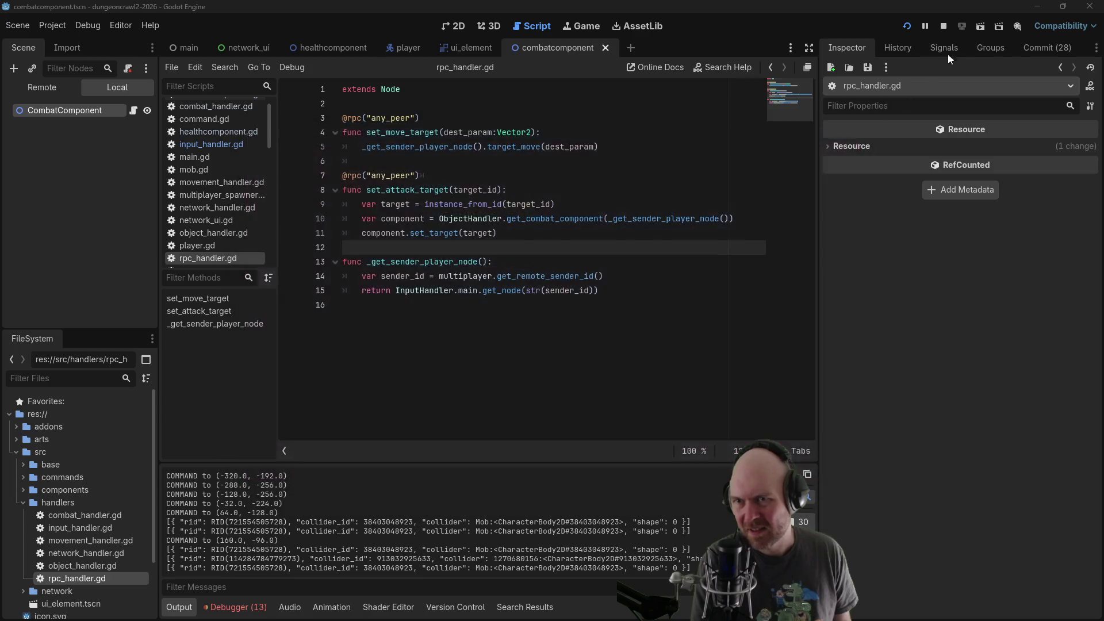
pyautogui.click(943, 28)
pyautogui.click(379, 203)
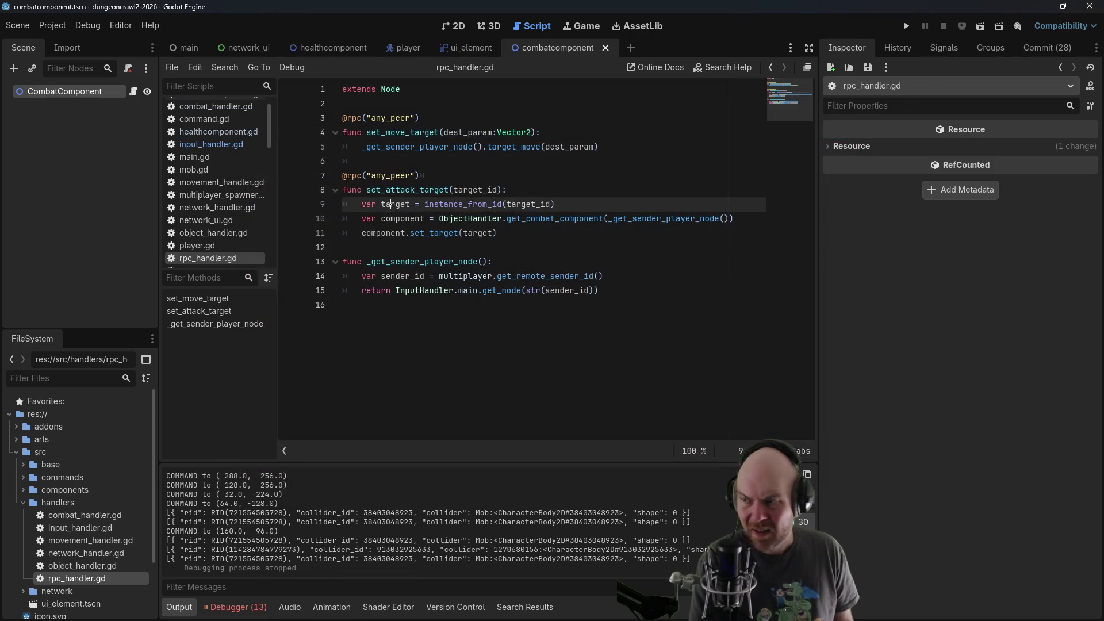
pyautogui.click(380, 194)
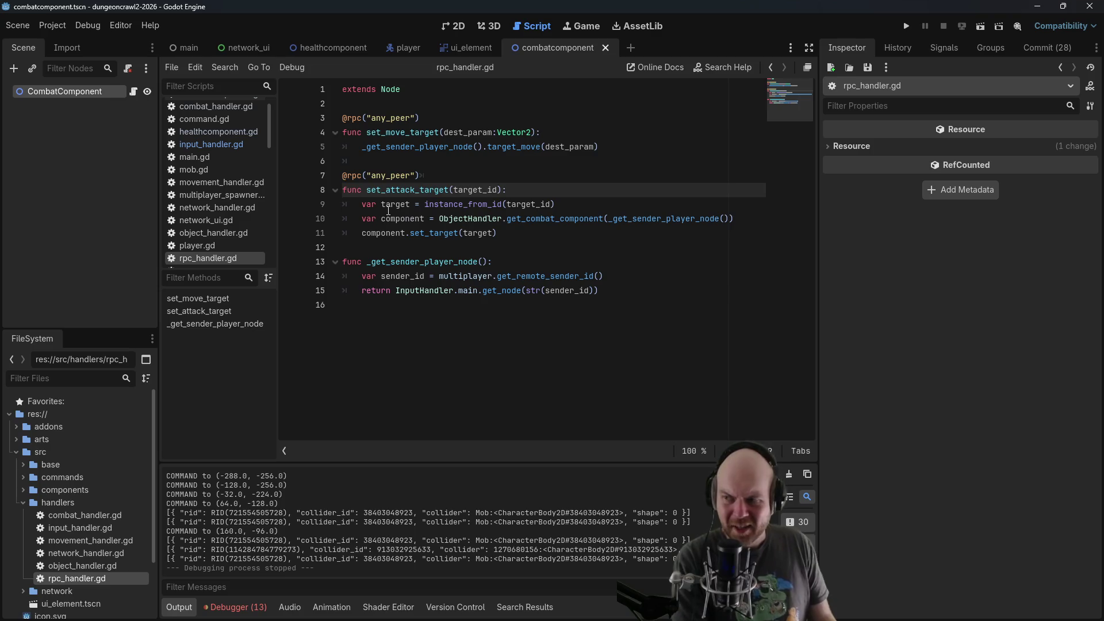
pyautogui.press('Down')
pyautogui.click(441, 219)
pyautogui.click(569, 221)
pyautogui.click(507, 221)
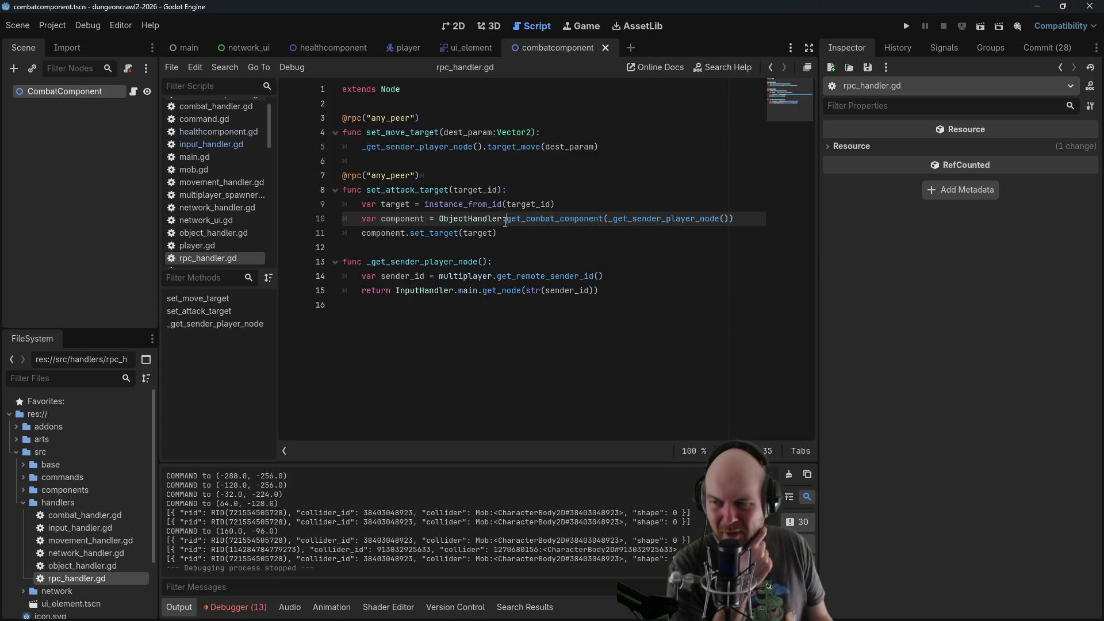
pyautogui.click(365, 234)
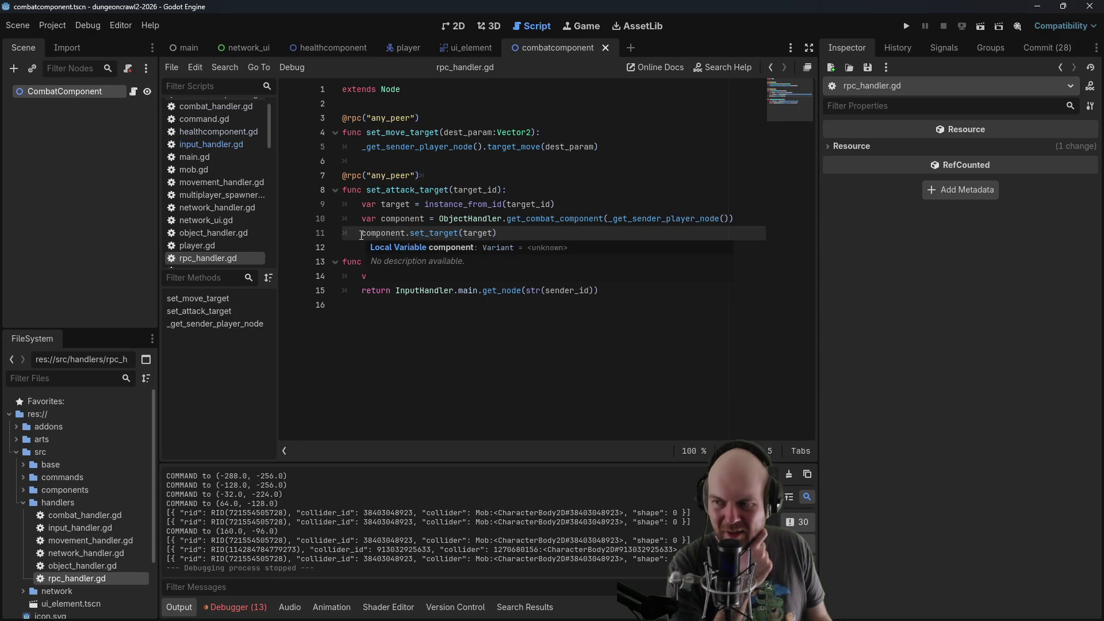
pyautogui.click(447, 219)
pyautogui.click(407, 205)
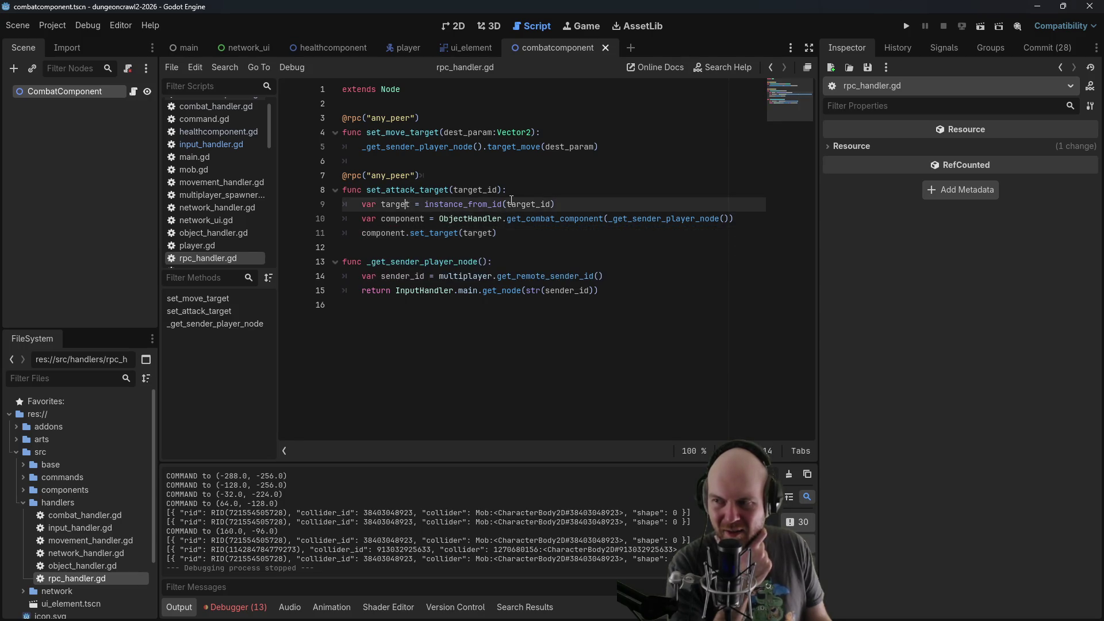
pyautogui.click(484, 234)
pyautogui.click(416, 234)
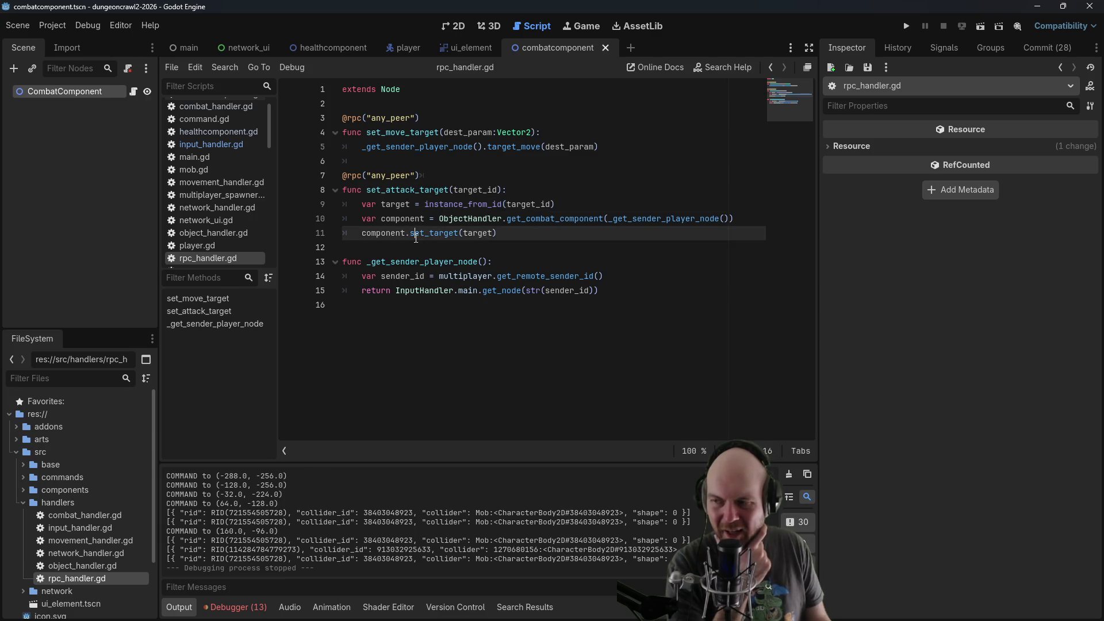
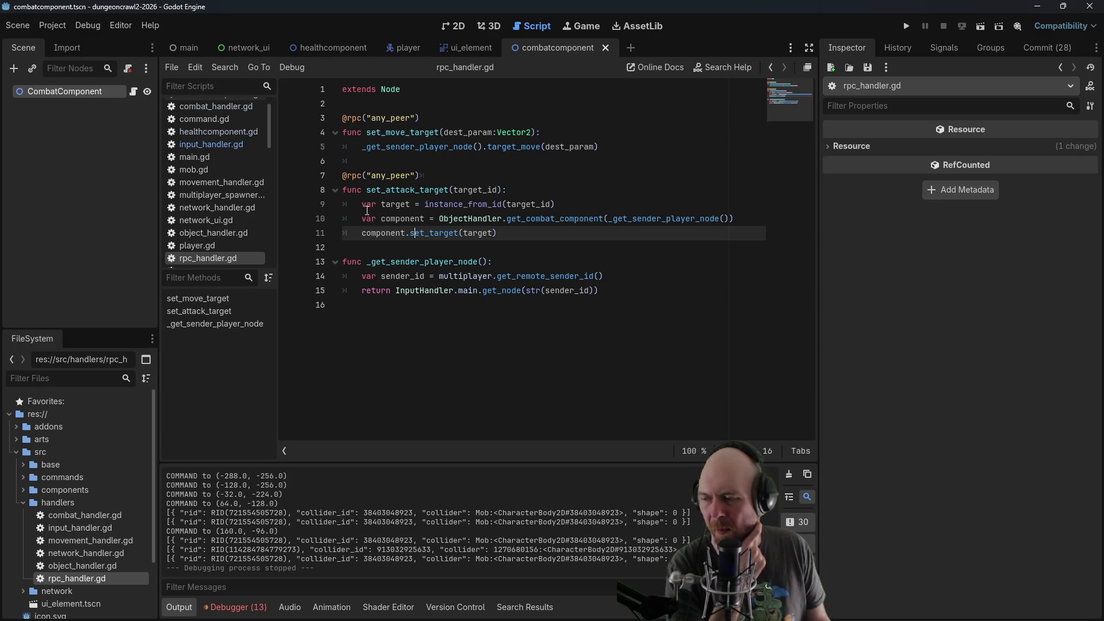
# Uncomment the attack_target print on line 13 of combat_handler.gd and save it
pyautogui.click(234, 109)
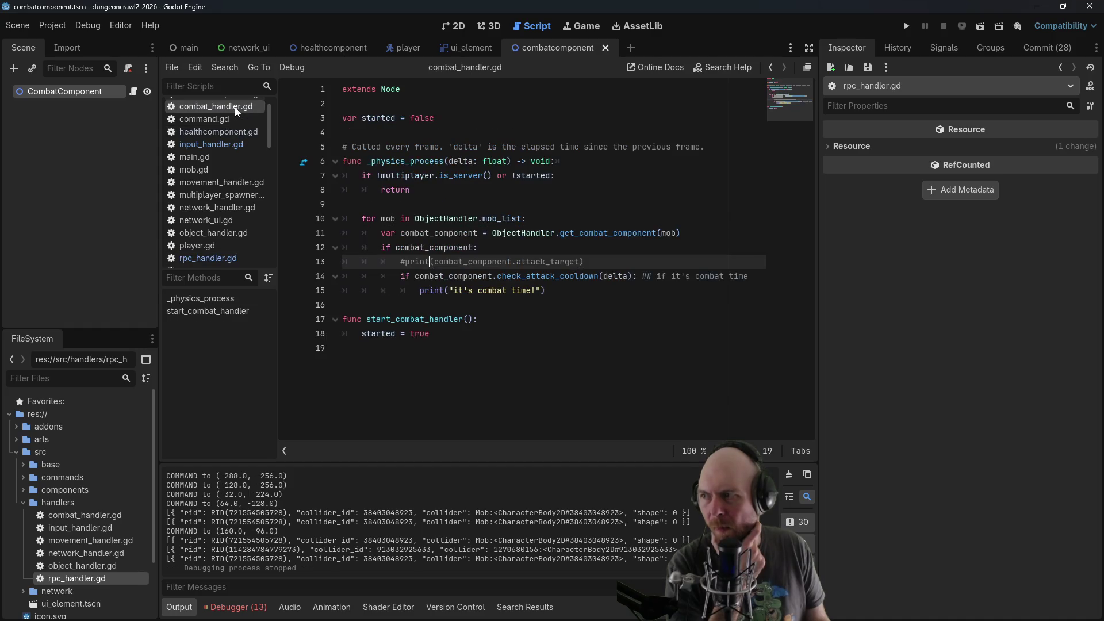
pyautogui.click(404, 262)
pyautogui.press('BackSpace')
pyautogui.hotkey('ctrl', 's')
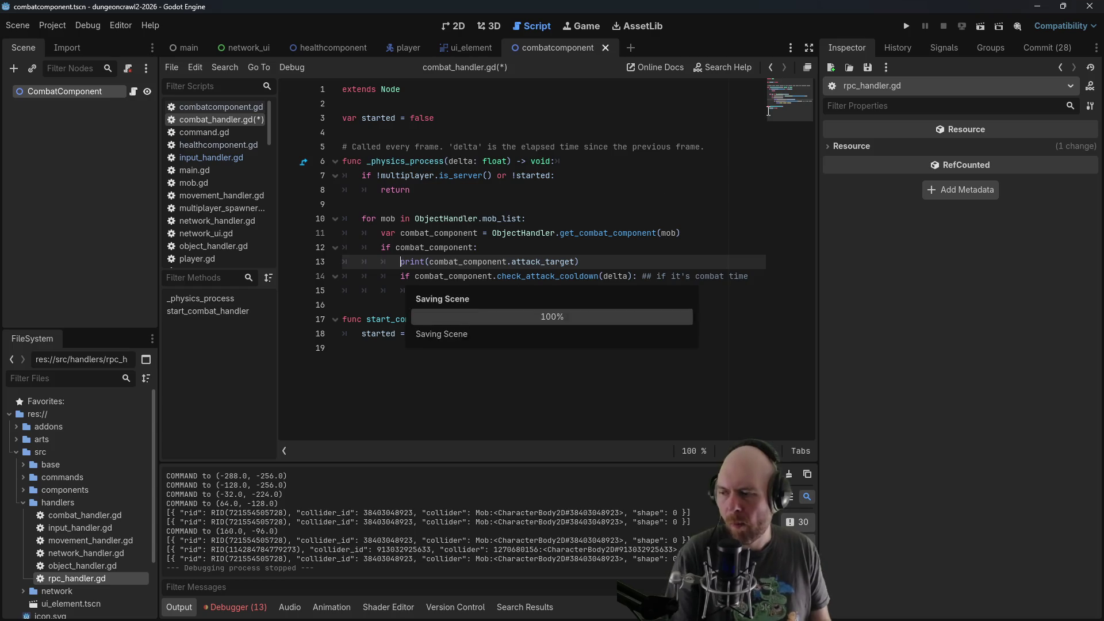
# Run the game, join, and target a mob so the attack target prints as null
pyautogui.click(907, 26)
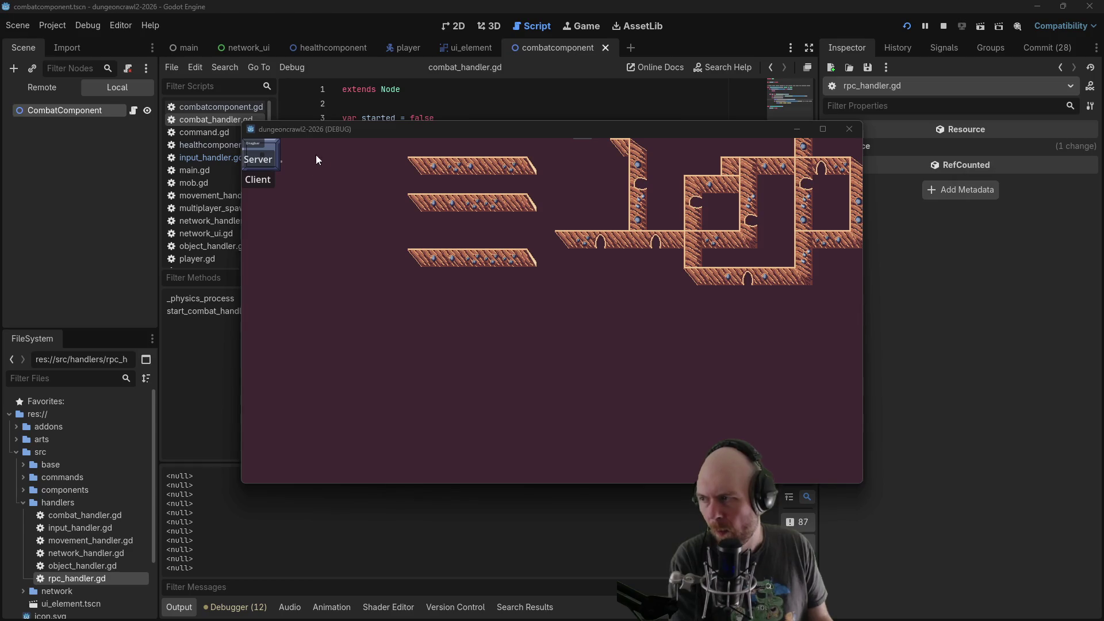
pyautogui.click(257, 180)
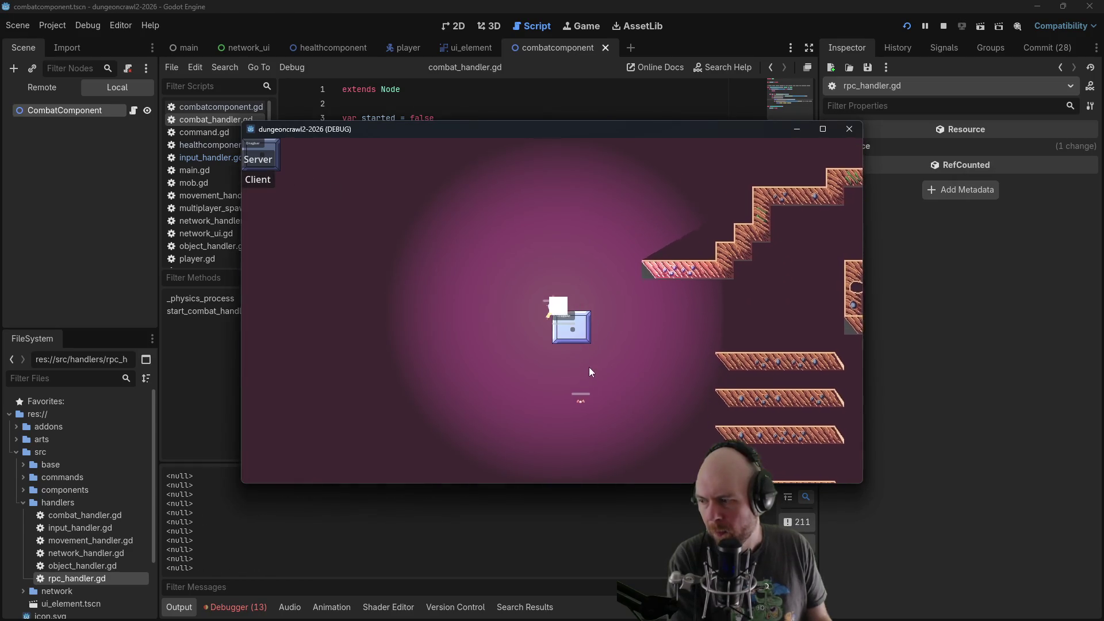
pyautogui.click(582, 413)
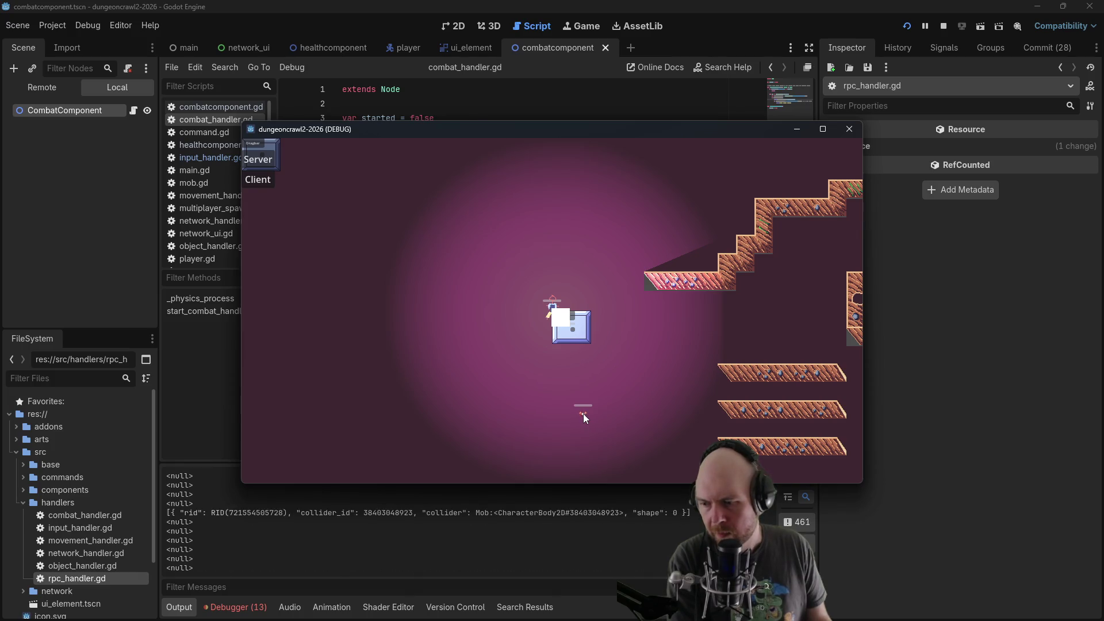
pyautogui.click(508, 271)
pyautogui.click(849, 128)
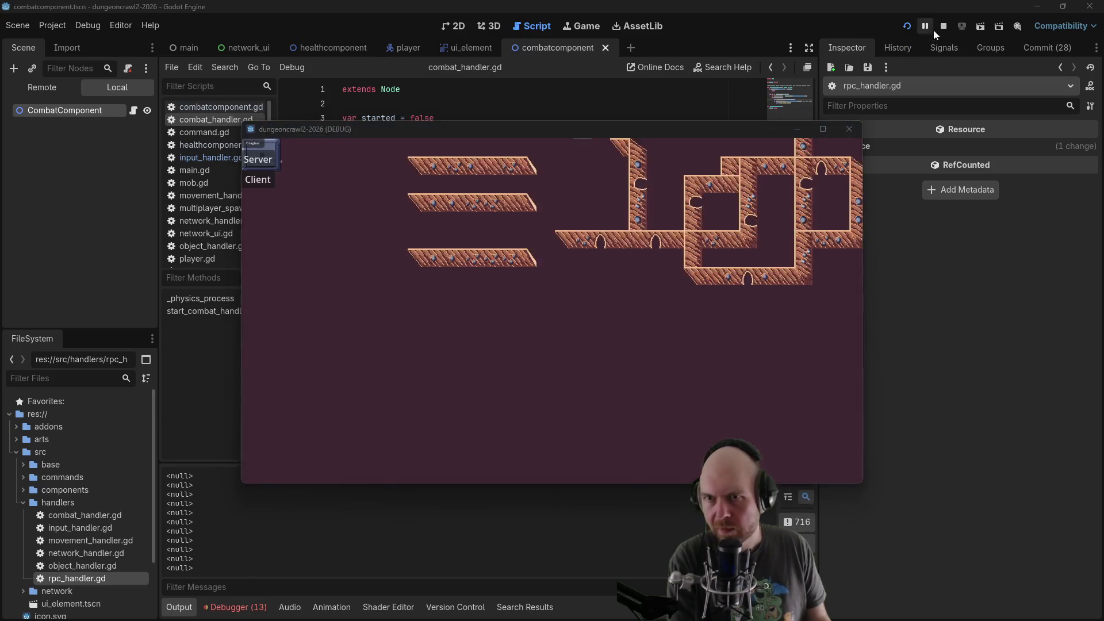
# Comment the attack_target print back out and switch to rpc_handler.gd
pyautogui.write('#')
pyautogui.scroll(-3, 215, 241)
pyautogui.click(218, 210)
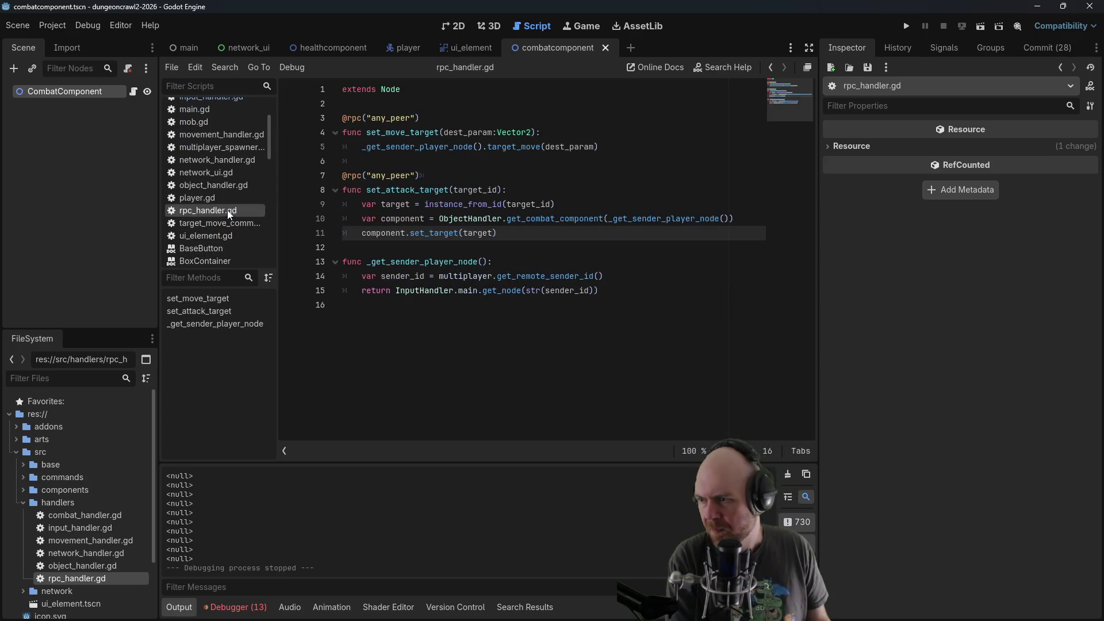
# Add print("called") after set_target, then run as client and target a mob to log it
pyautogui.click(597, 246)
pyautogui.write('nt("called')
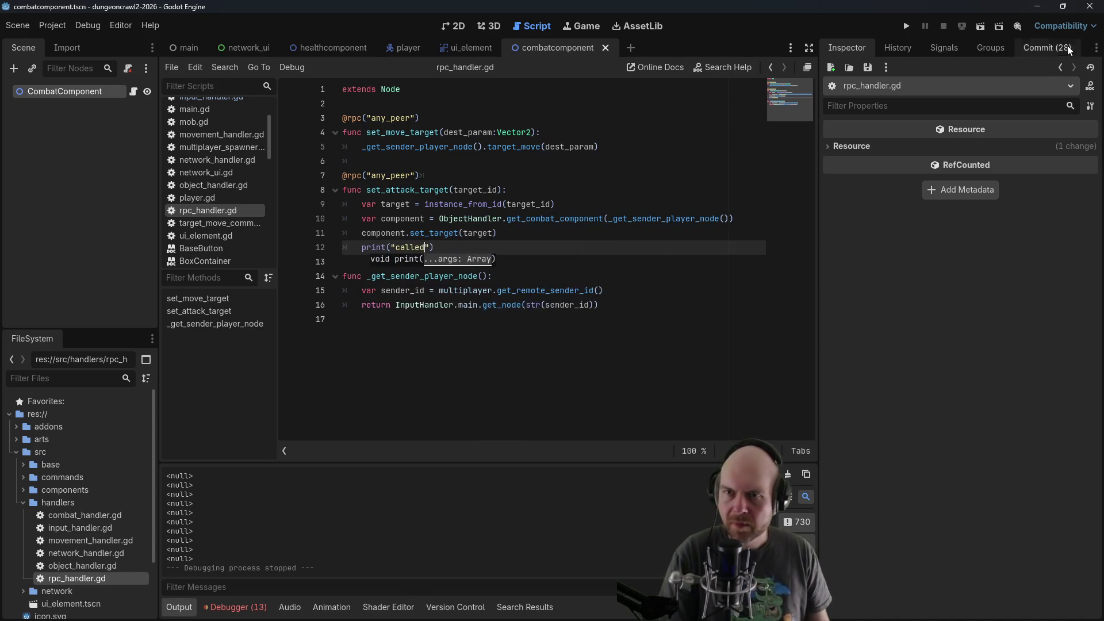
pyautogui.click(906, 26)
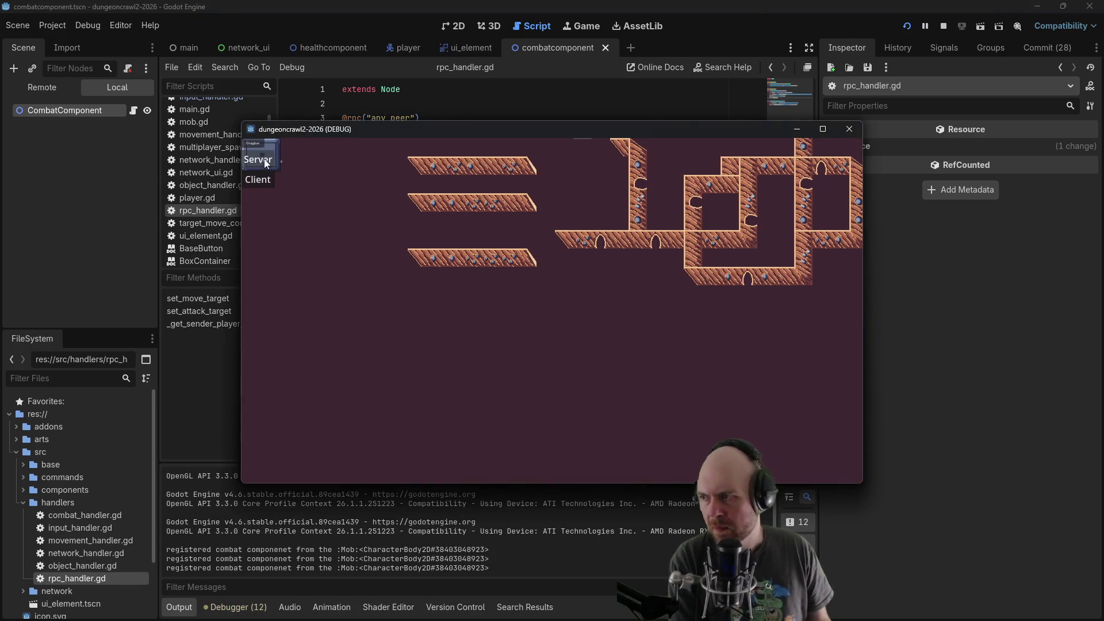
pyautogui.click(255, 180)
pyautogui.click(505, 242)
pyautogui.click(639, 379)
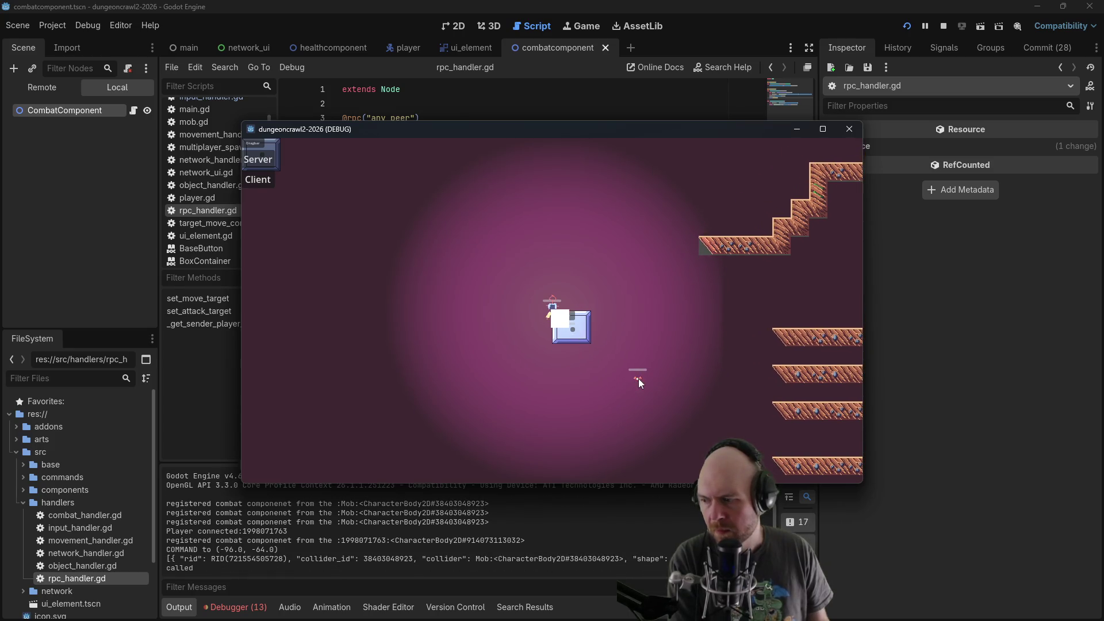
pyautogui.click(944, 26)
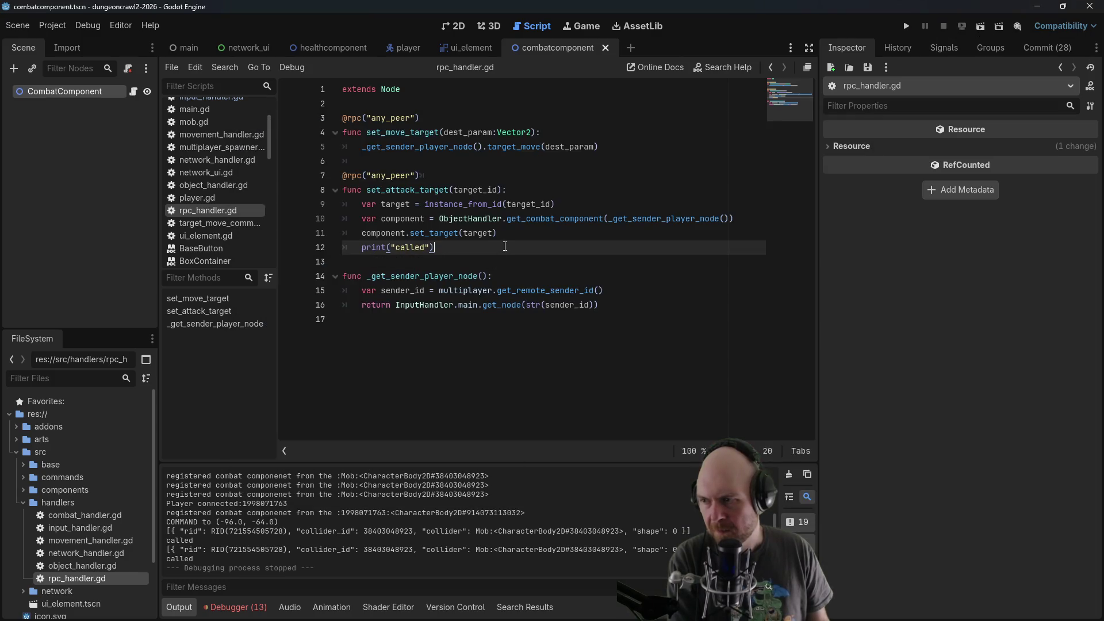
# Add print(component) and print(_get_sender_player_node()) lines to set_attack_target and save
pyautogui.press('Return')
pyautogui.write('nt')
pyautogui.press('Return')
pyautogui.write('print(component)')
pyautogui.press('End')
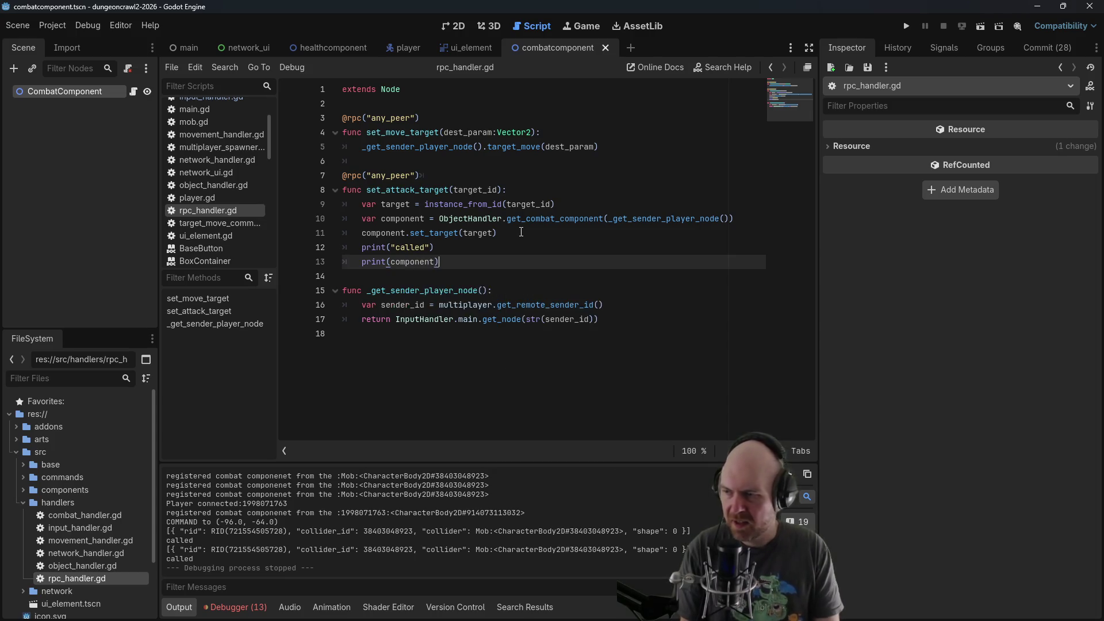
pyautogui.press('Return')
pyautogui.write('(')
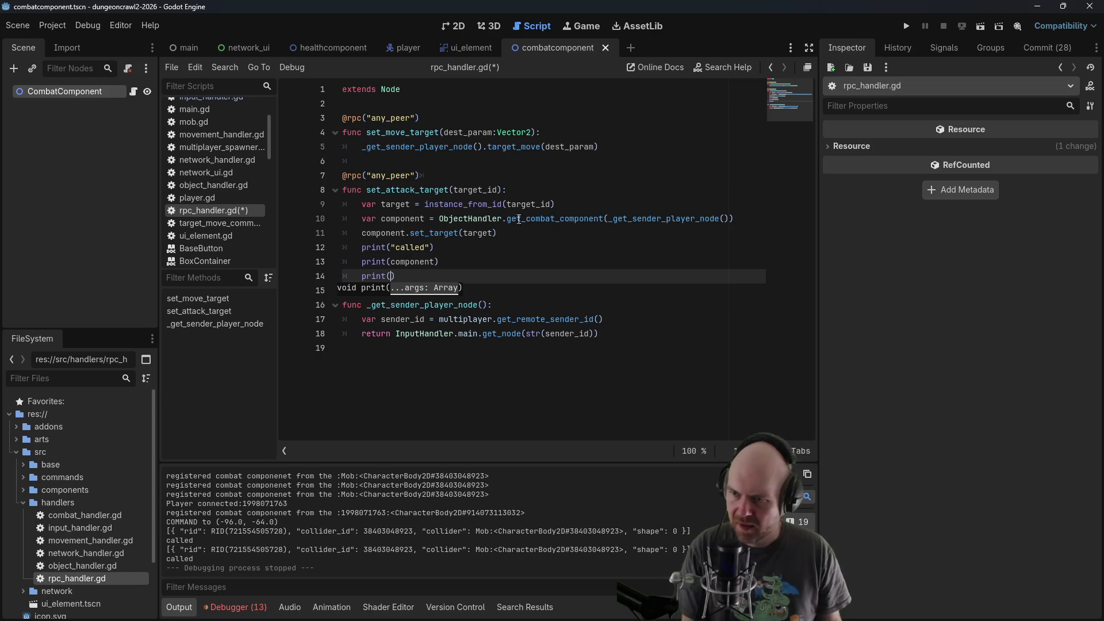
pyautogui.moveTo(610, 219); pyautogui.dragTo(729, 219)
pyautogui.hotkey('ctrl', 'c')
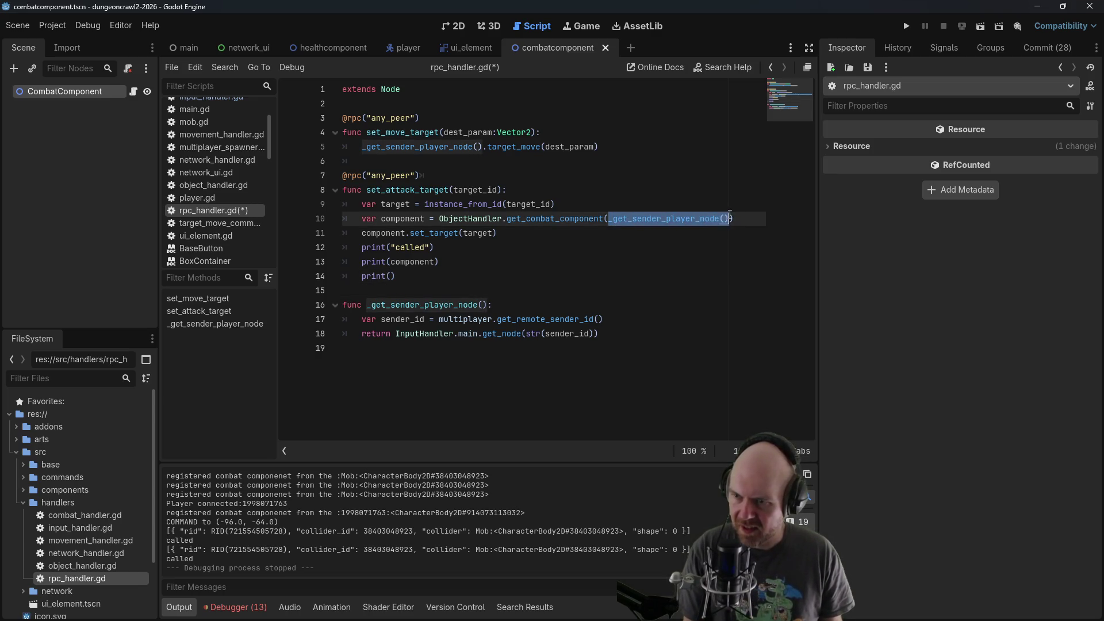
pyautogui.click(395, 276)
pyautogui.hotkey('ctrl', 'v')
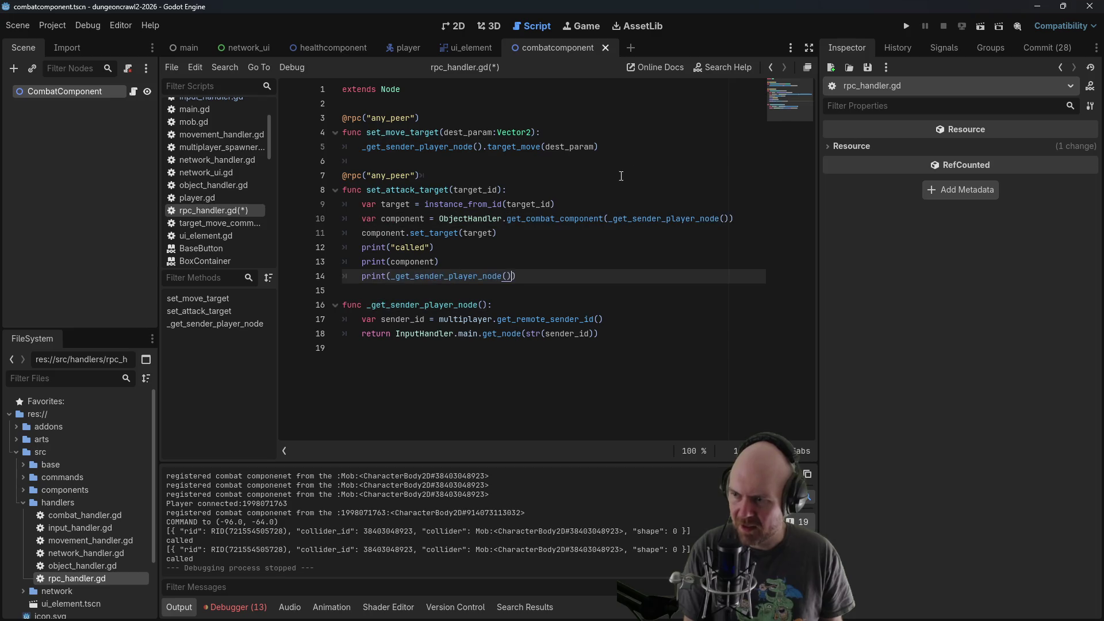
pyautogui.hotkey('ctrl', 's')
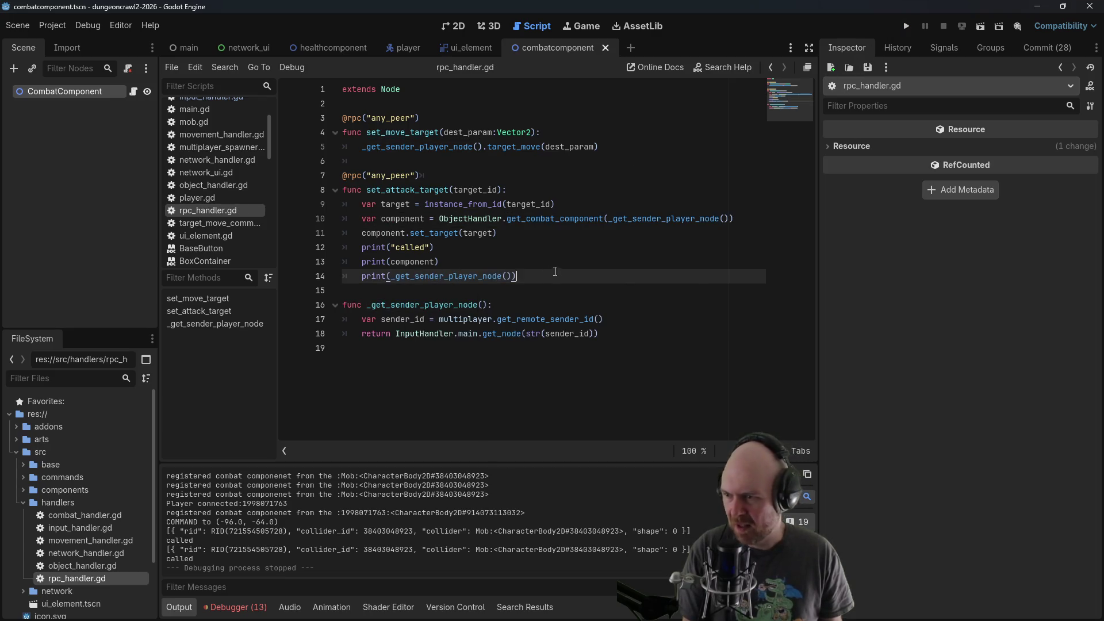
# Add a print(component.attack_target) line and launch the game with F5
pyautogui.press('Return')
pyautogui.write('print(com')
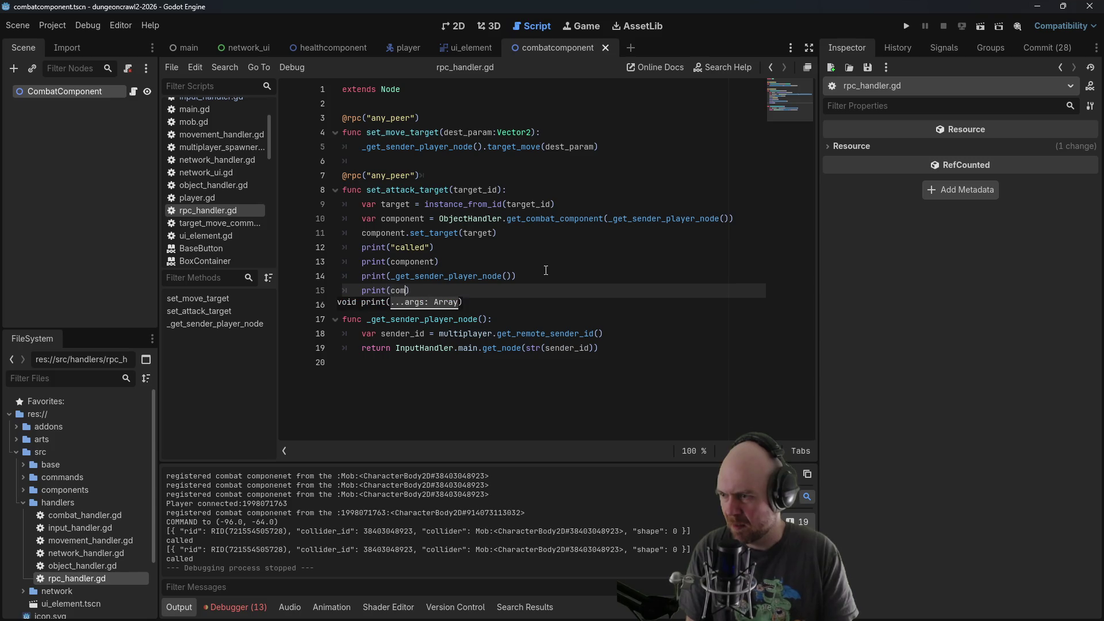
pyautogui.press('BackSpace')
pyautogui.press('BackSpace')
pyautogui.write('nent.attac')
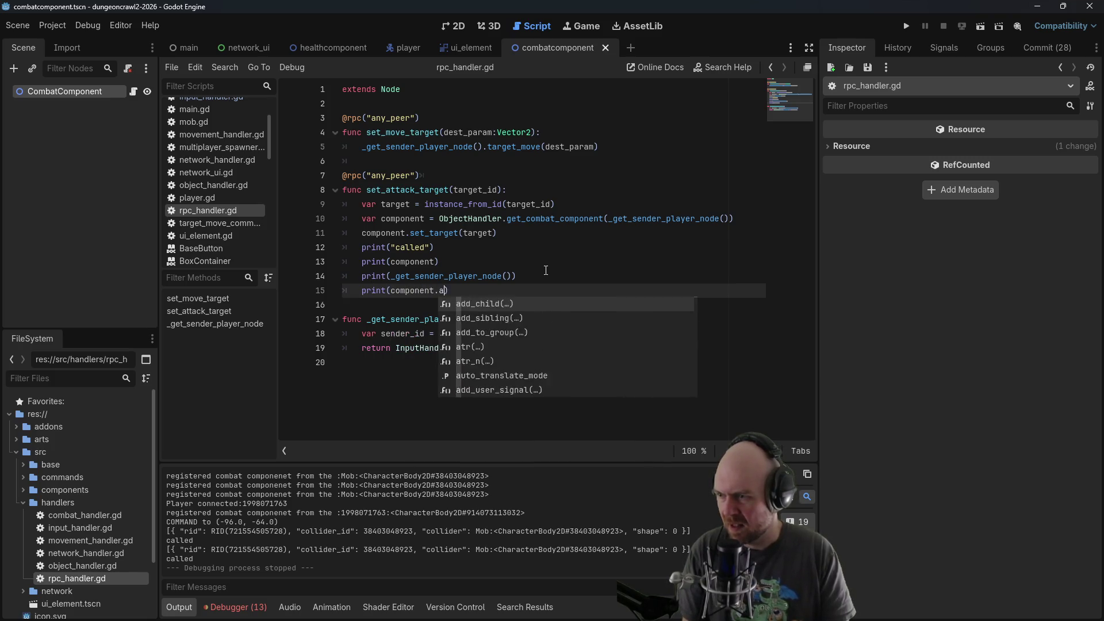
pyautogui.write('k-tar')
pyautogui.press('BackSpace')
pyautogui.press('BackSpace')
pyautogui.press('BackSpace')
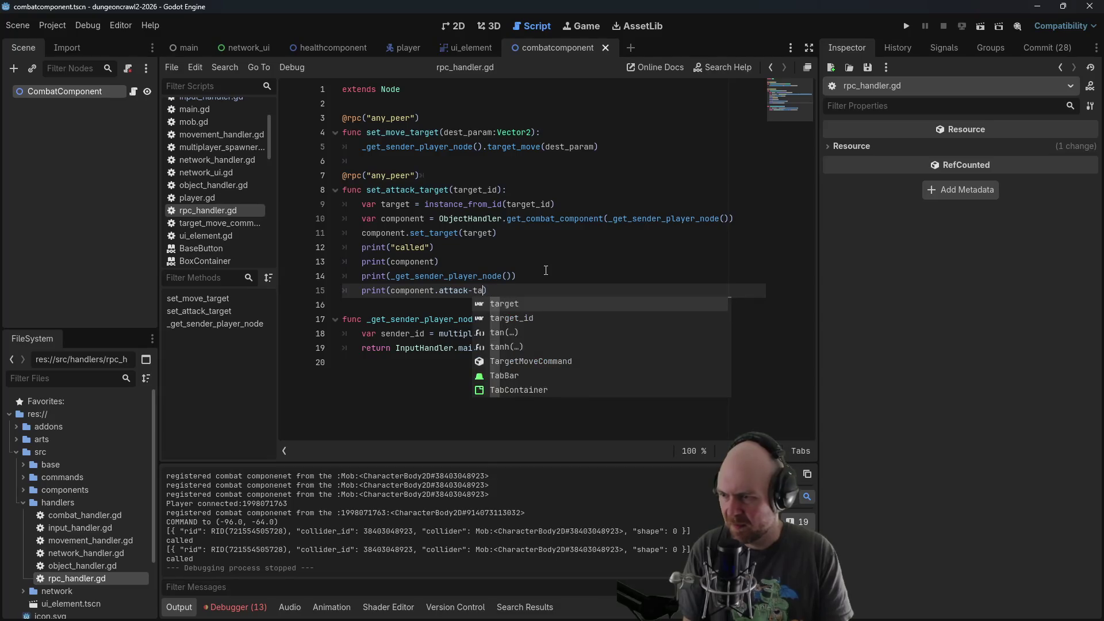
pyautogui.write('rget')
pyautogui.press('F5')
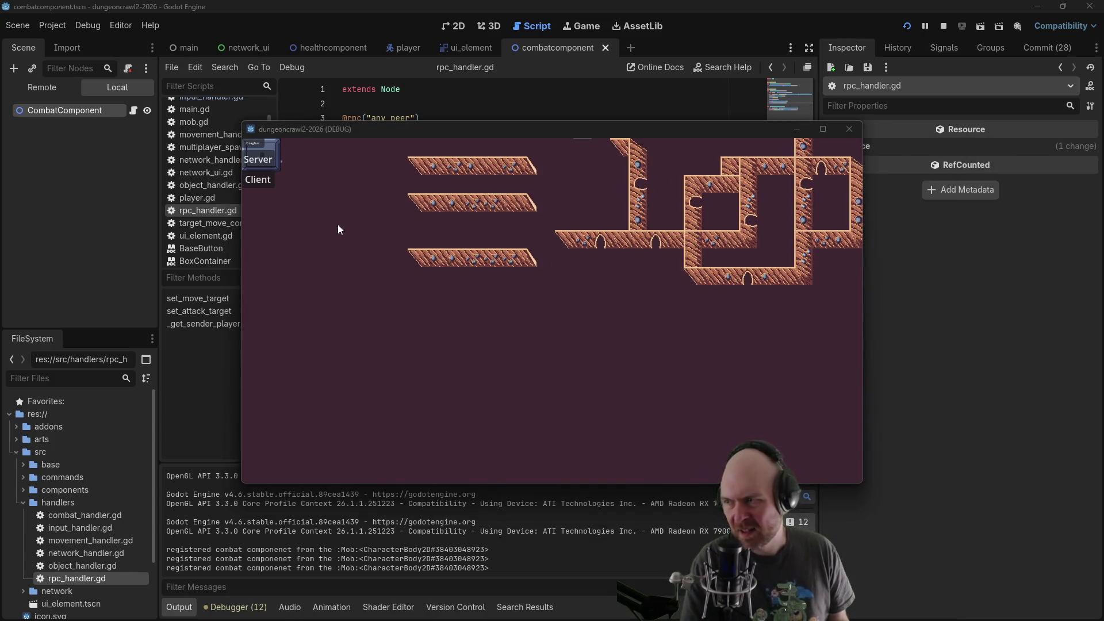
# Host as server, target the mob, walk across several floor spots, then stop the run
pyautogui.click(258, 161)
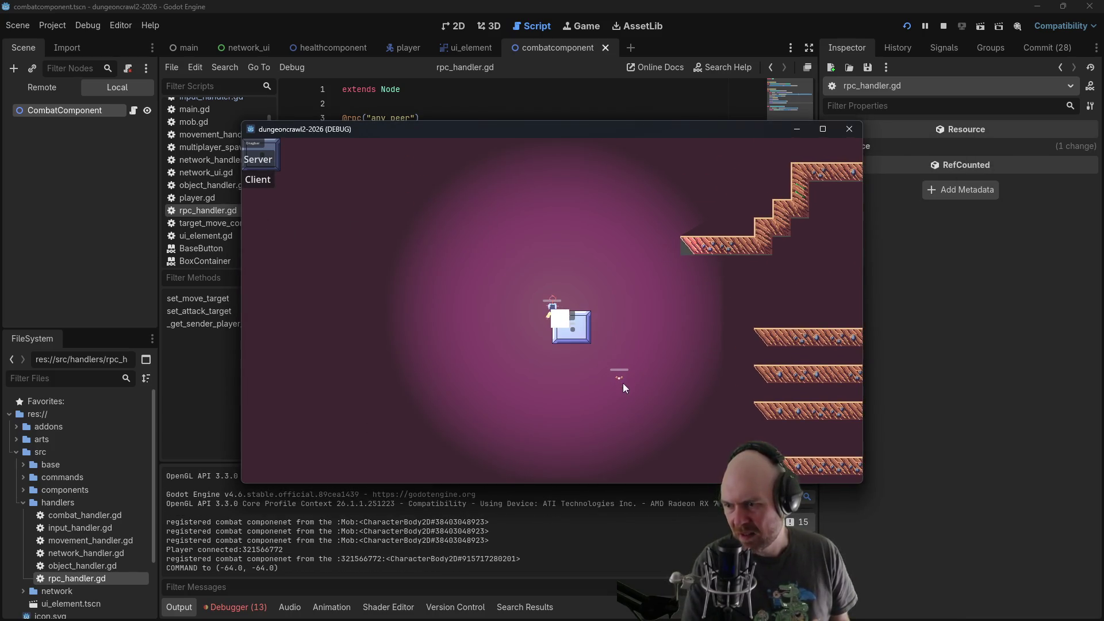
pyautogui.click(618, 377)
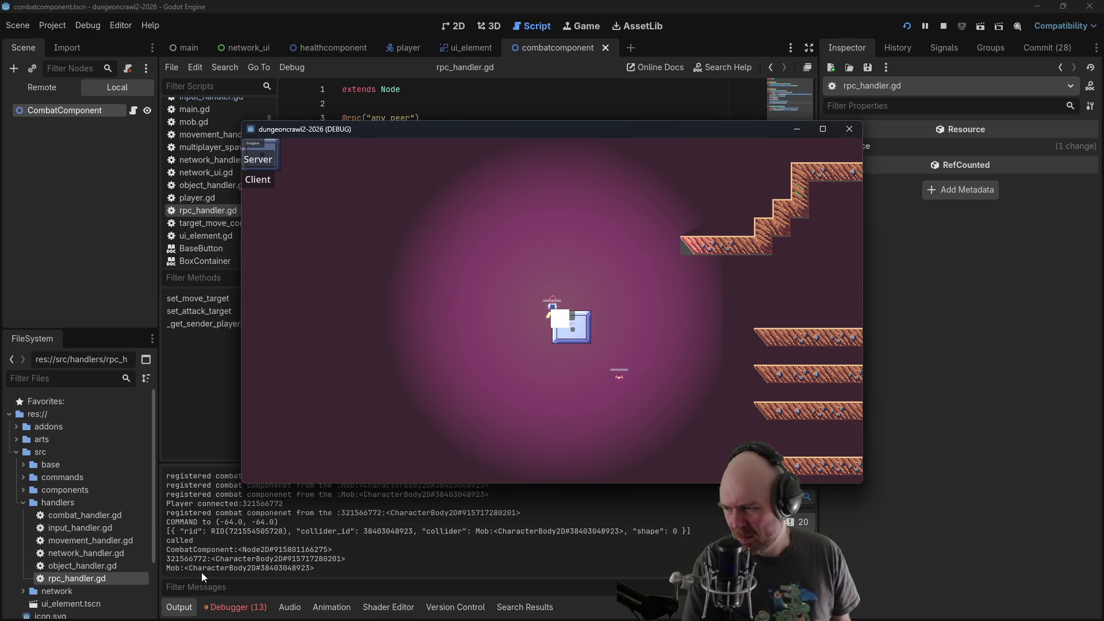
pyautogui.click(509, 319)
pyautogui.click(521, 358)
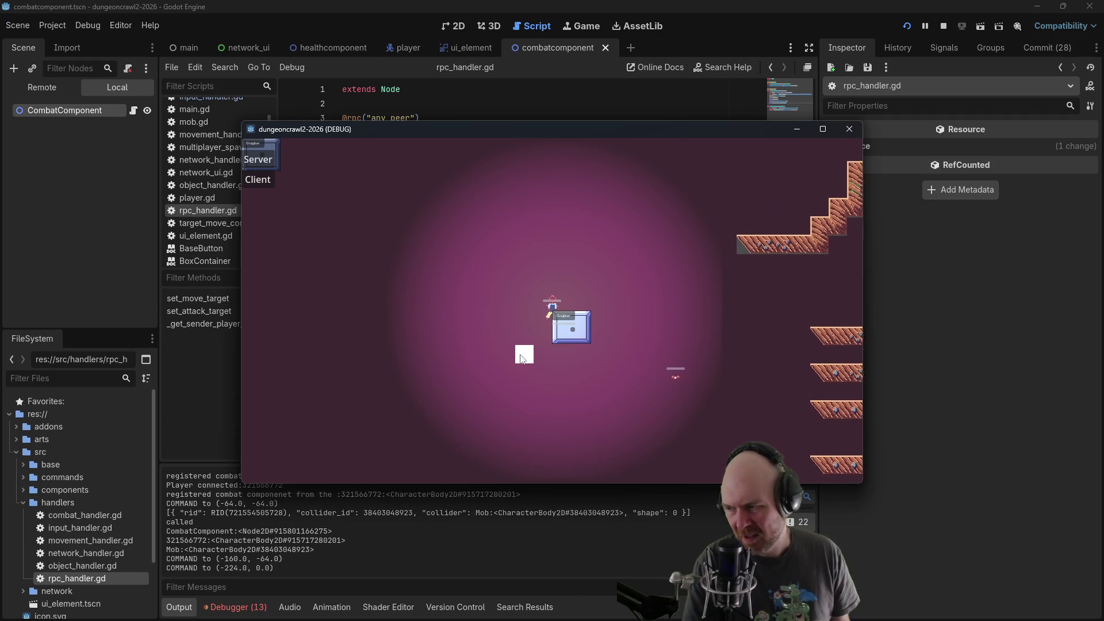
pyautogui.click(567, 368)
pyautogui.click(607, 354)
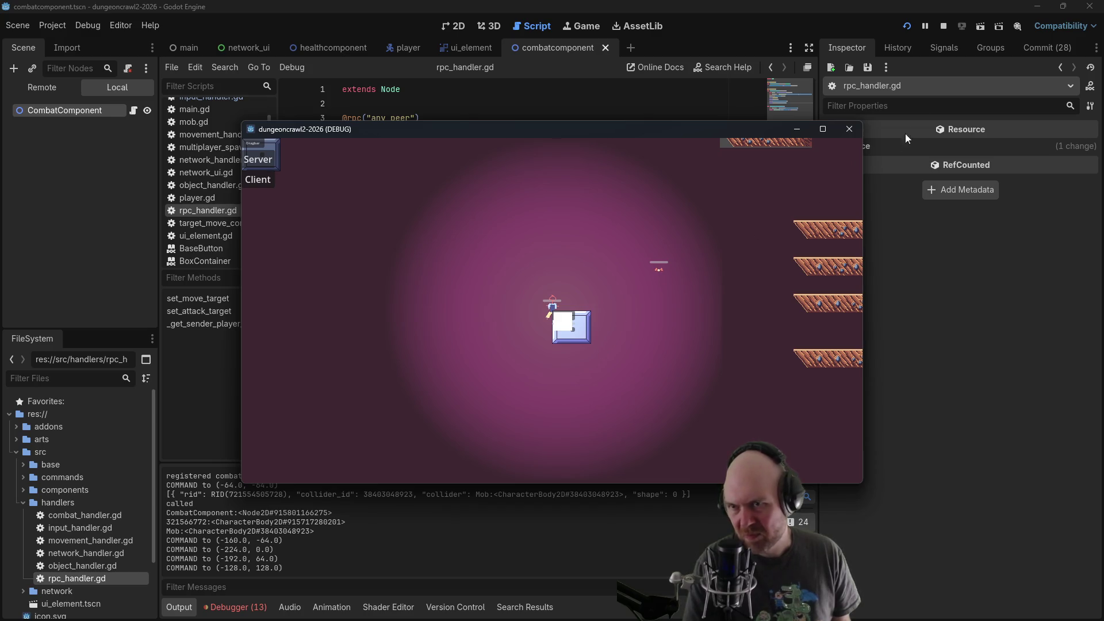
pyautogui.click(943, 27)
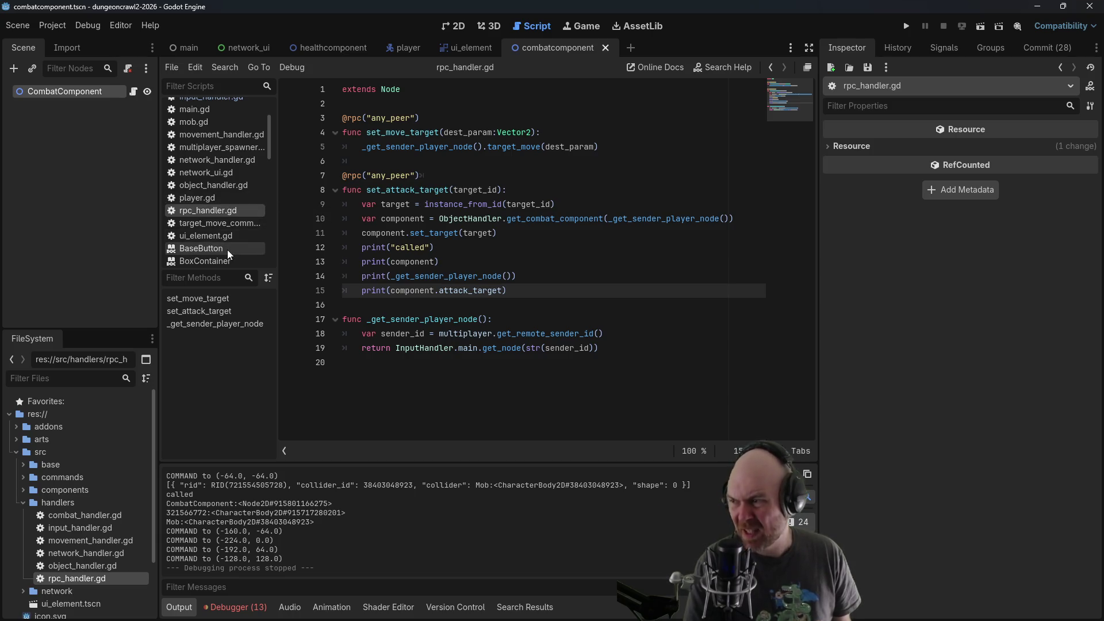
# Review the client peer setup and Player connected print in network_handler.gd
pyautogui.scroll(3, 209, 222)
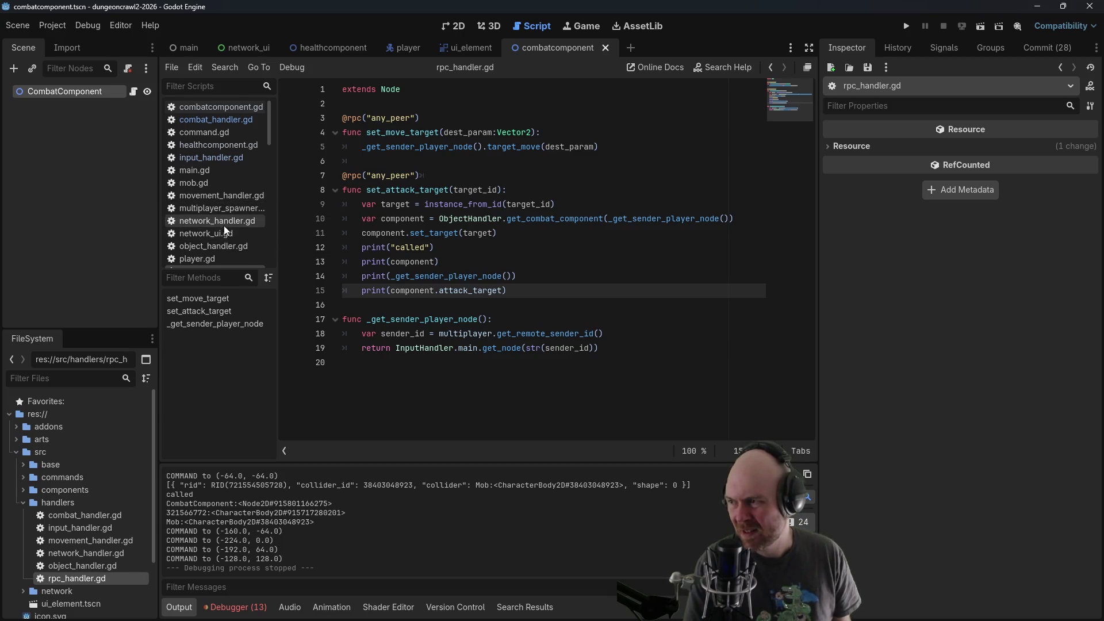
pyautogui.scroll(-1, 224, 226)
pyautogui.click(220, 200)
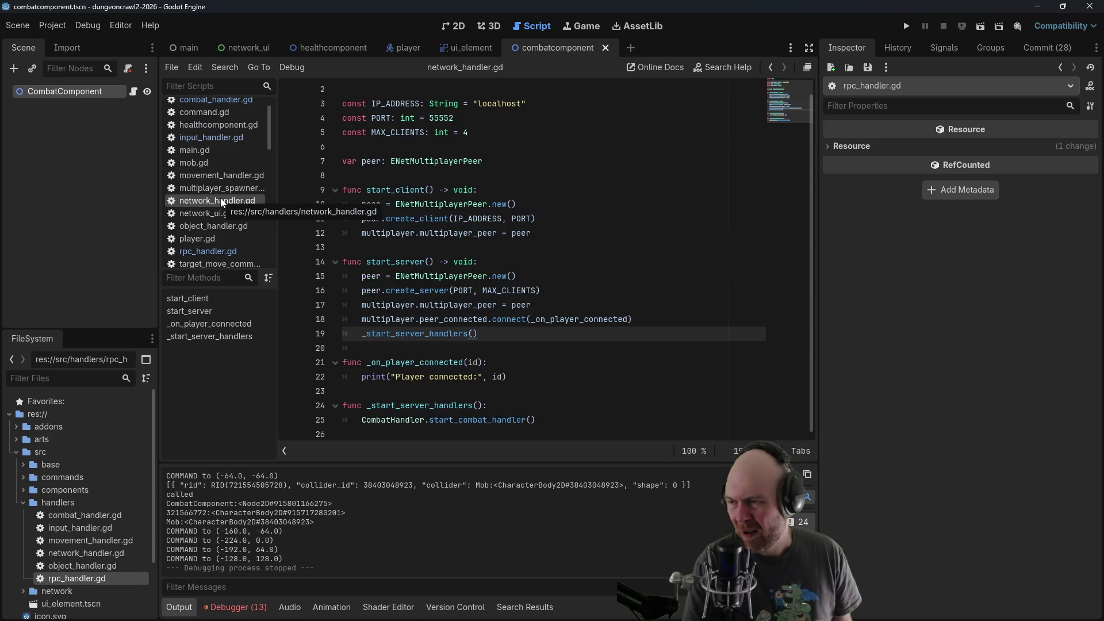
pyautogui.click(528, 231)
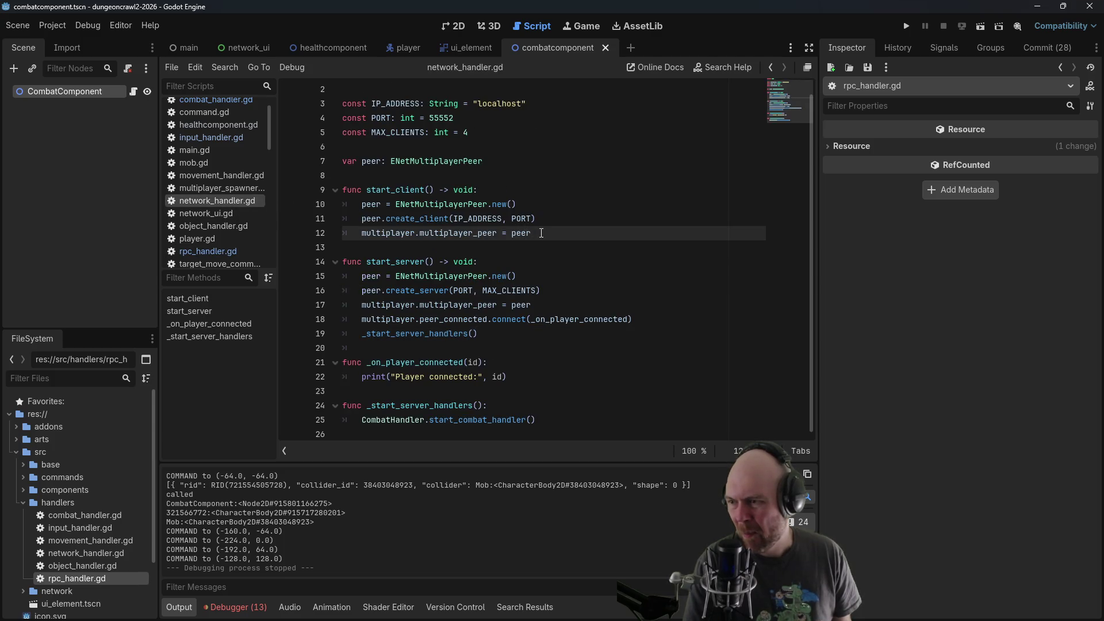
pyautogui.click(523, 380)
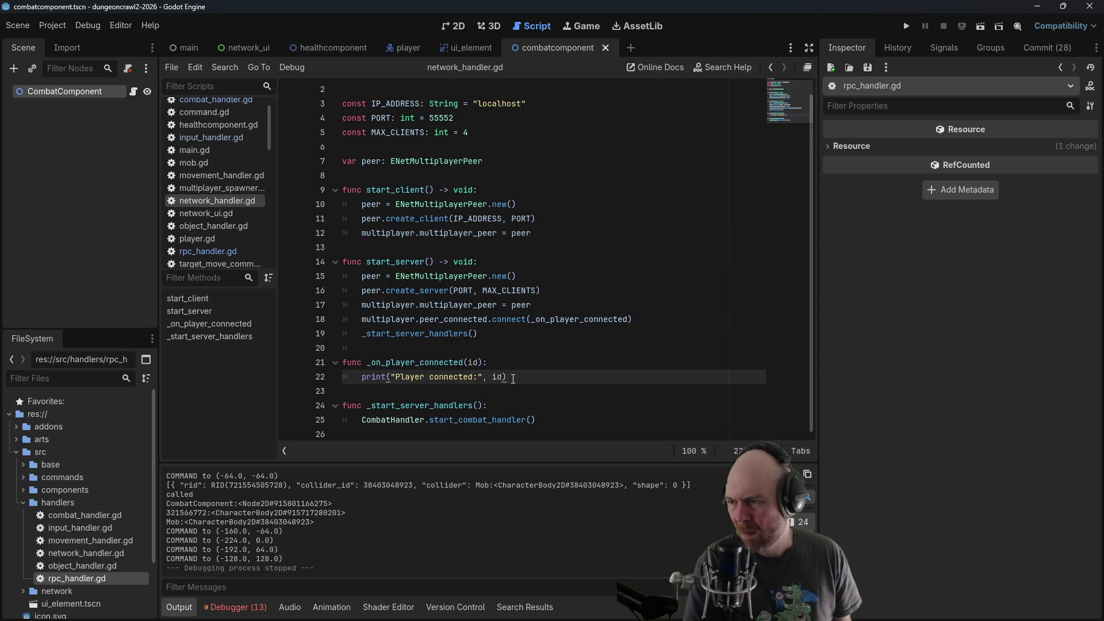
pyautogui.click(543, 220)
pyautogui.click(551, 237)
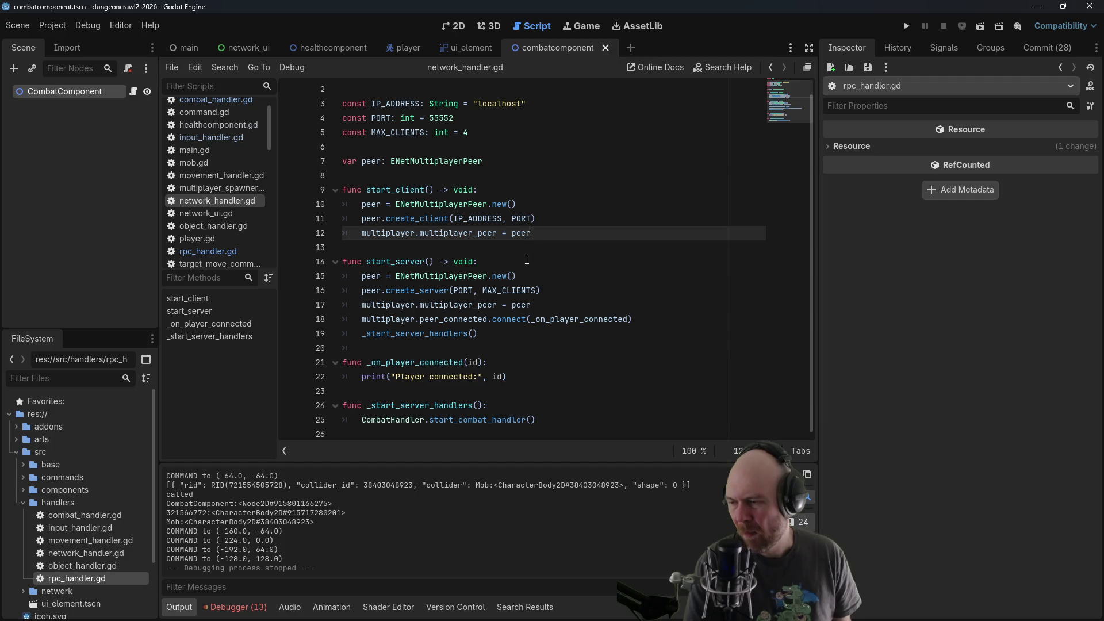
pyautogui.scroll(2, 233, 156)
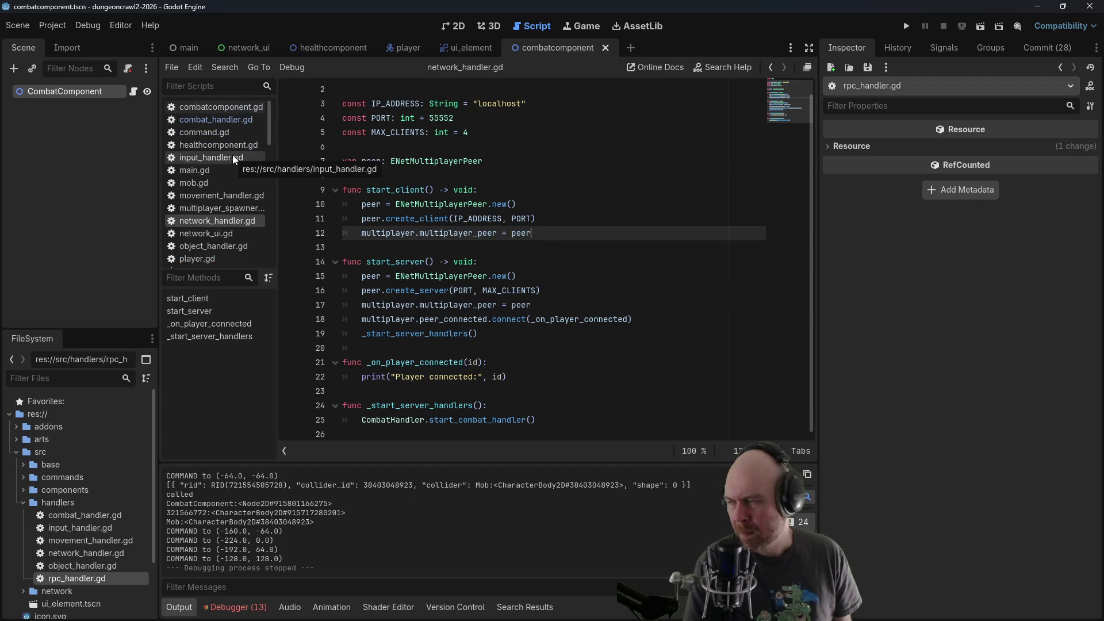
# Look through multiplayer_spawner.gd, combat_handler.gd and object_handler.gd, returning to multiplayer_spawner.gd
pyautogui.click(219, 209)
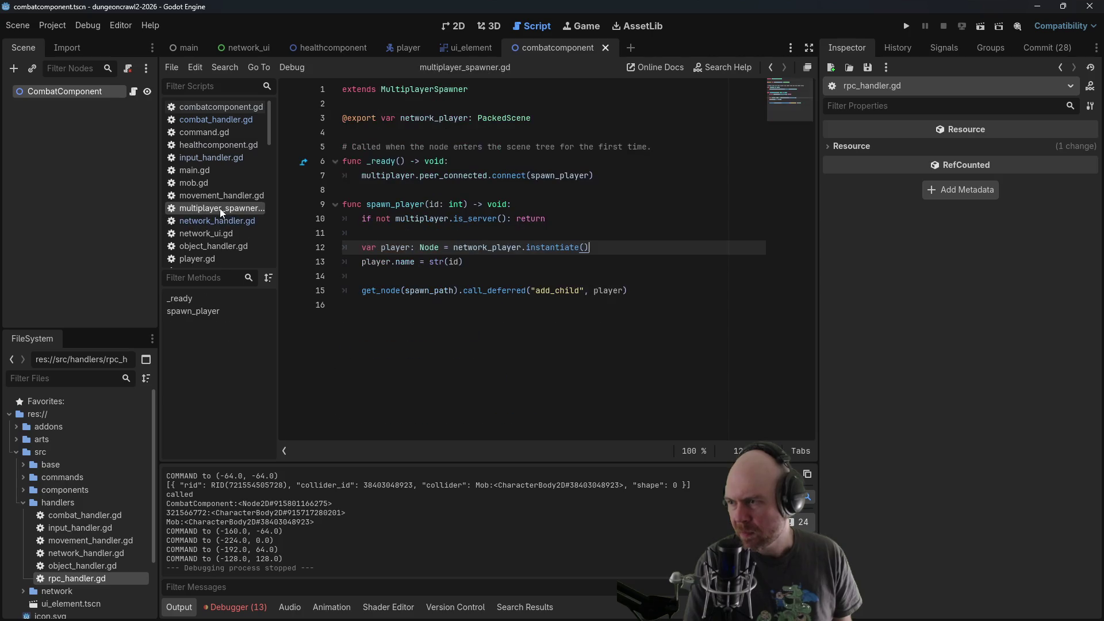
pyautogui.click(237, 118)
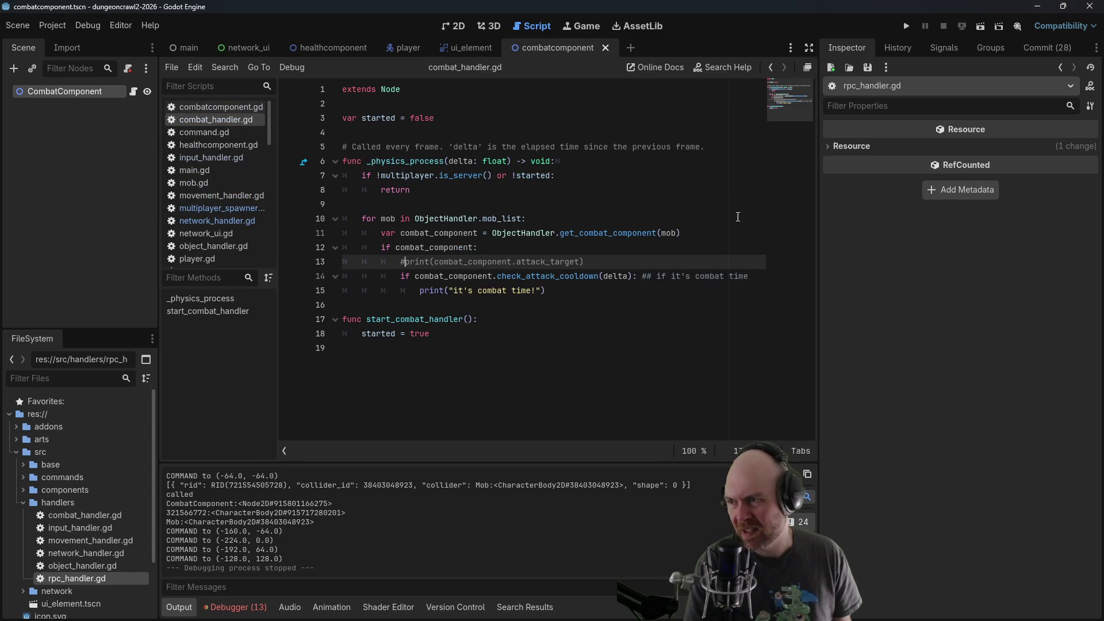
pyautogui.scroll(-2, 222, 255)
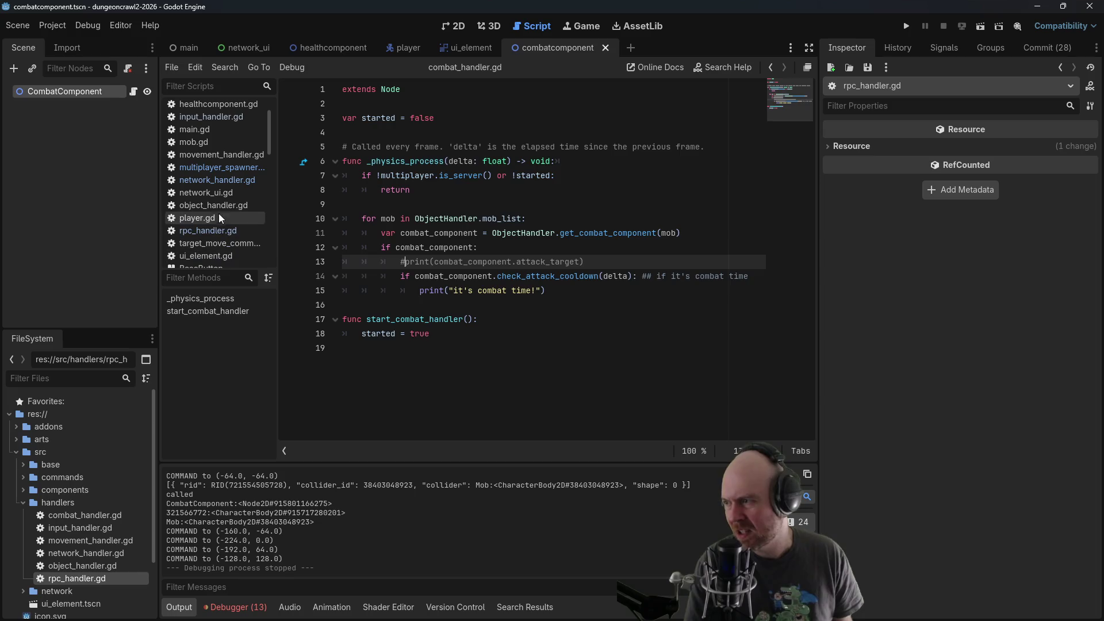
pyautogui.click(218, 206)
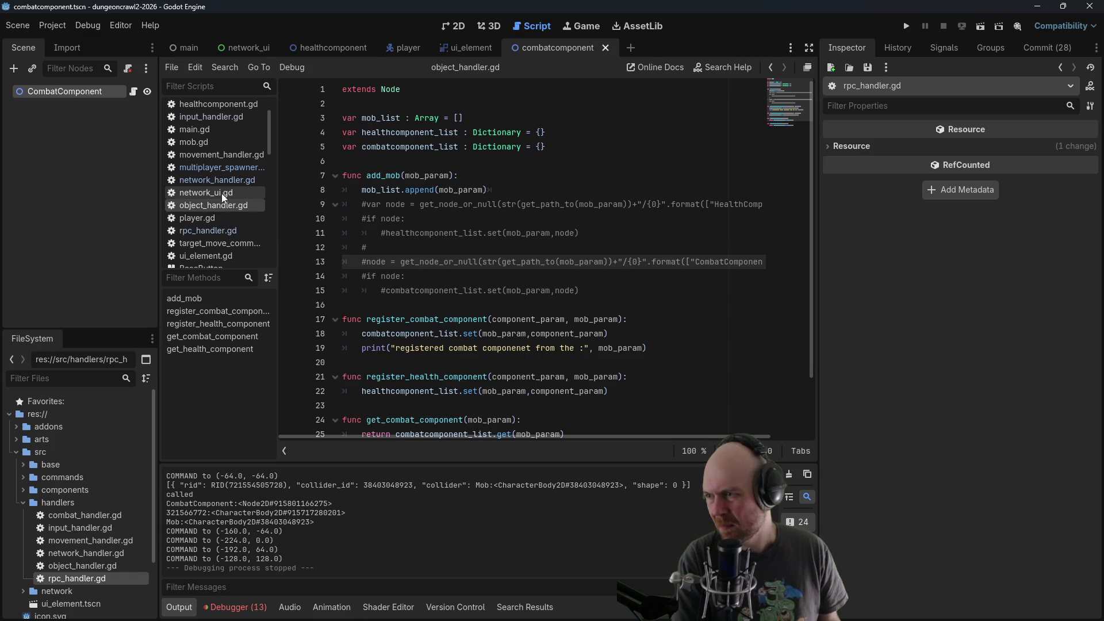
pyautogui.click(222, 169)
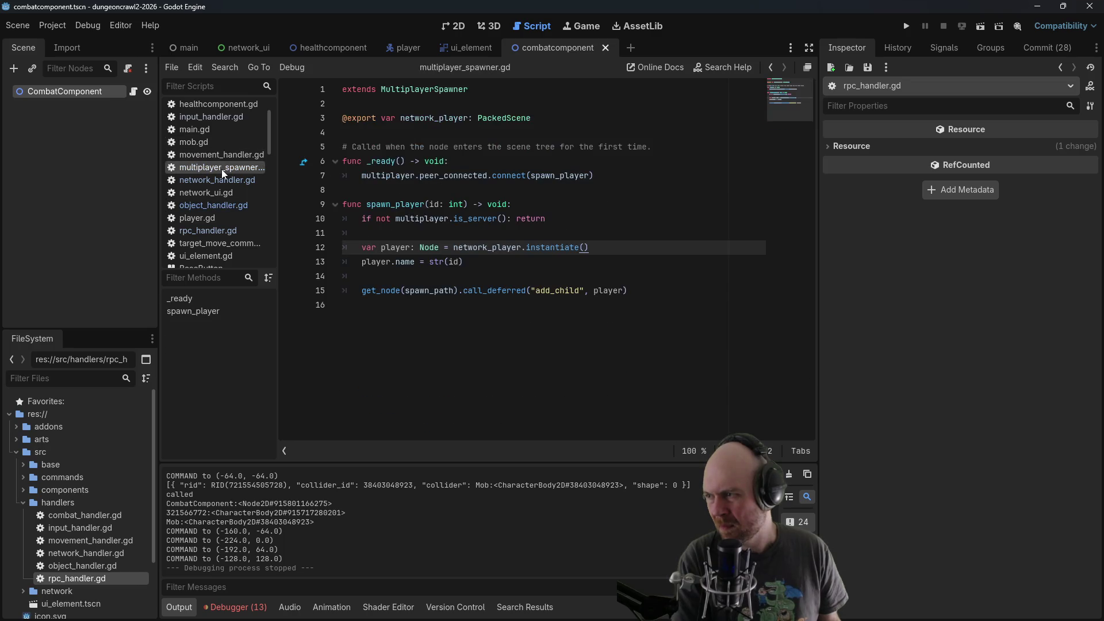
# Add an ObjectHandler. call below the add_child line on line 15, then run with F5
pyautogui.click(658, 291)
pyautogui.press('Return')
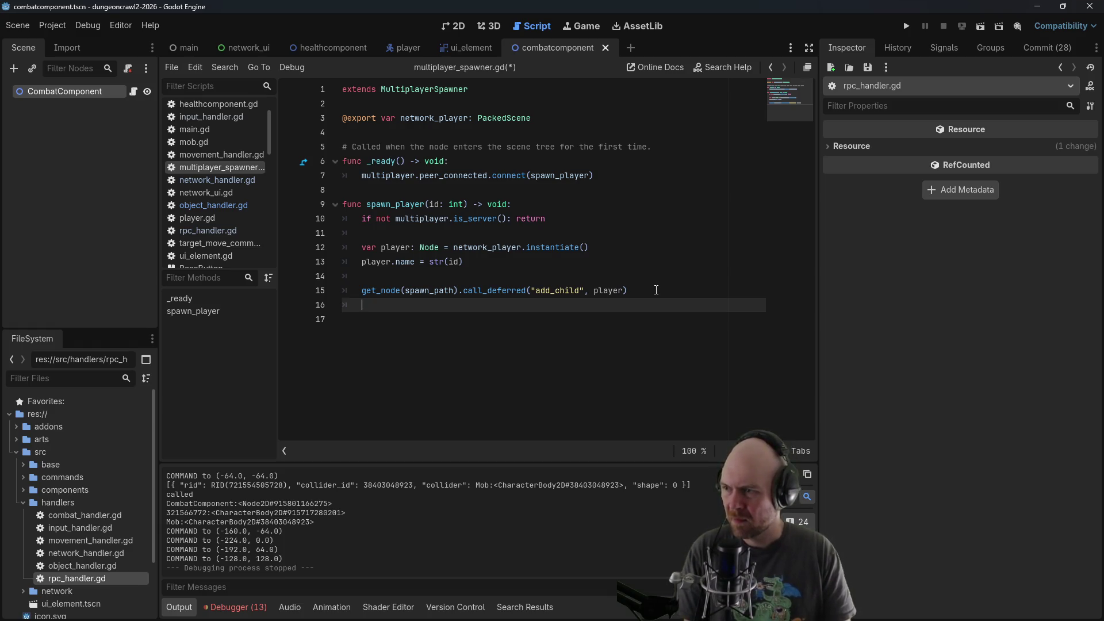
pyautogui.write('objectSpawner')
pyautogui.press('BackSpace')
pyautogui.press('BackSpace')
pyautogui.press('BackSpace')
pyautogui.write('tHandler.')
pyautogui.press('F5')
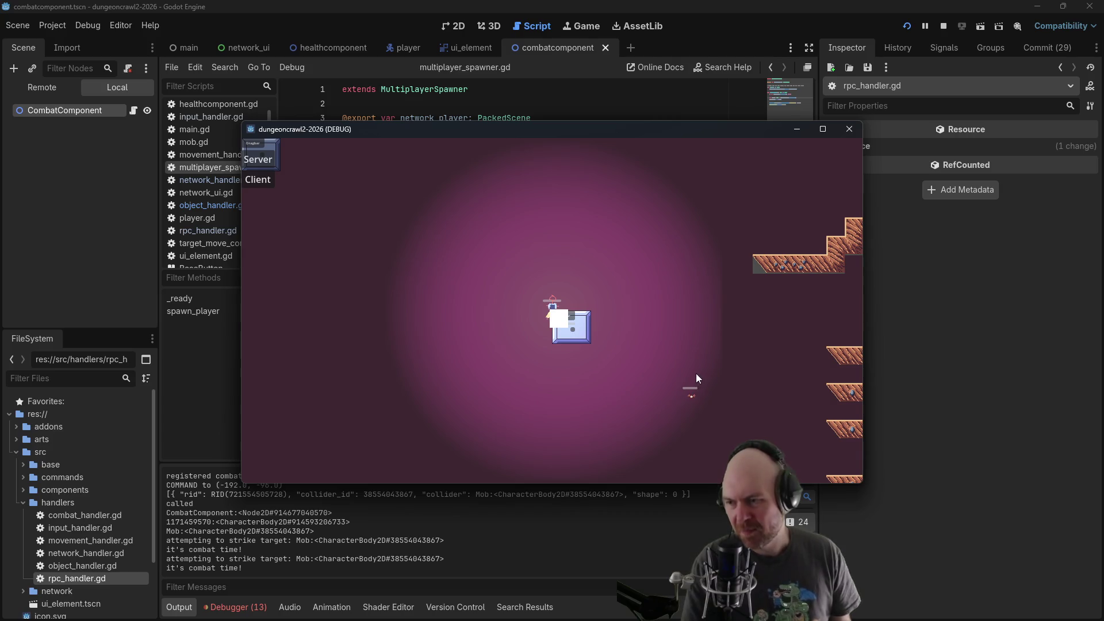
# Move the player around the floor and attempt attacks on a character and the mob
pyautogui.click(697, 373)
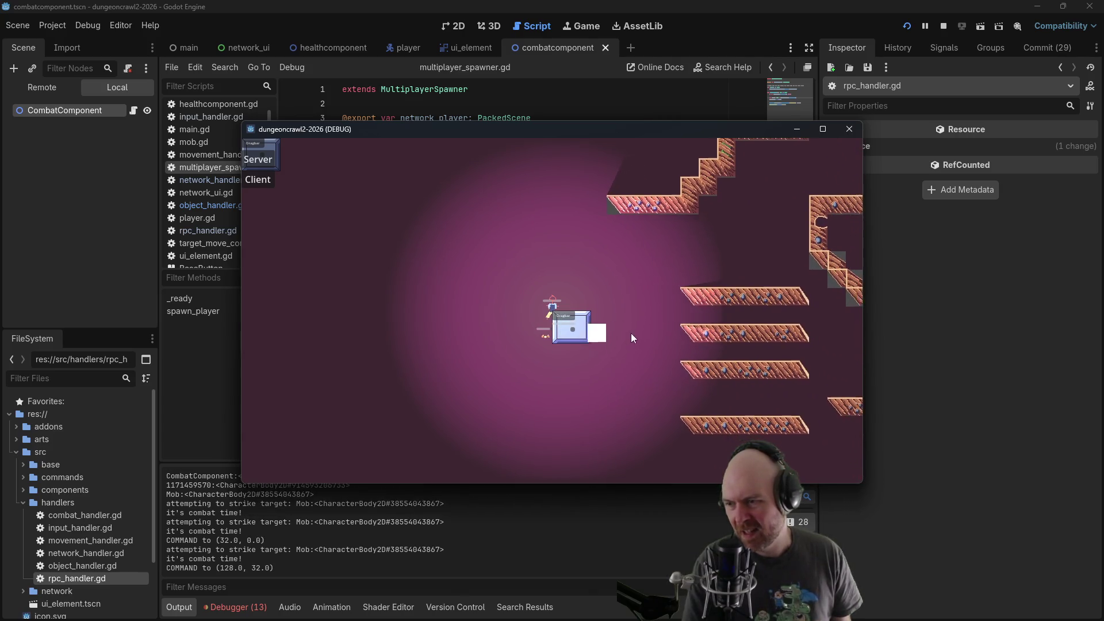
pyautogui.doubleClick(476, 324)
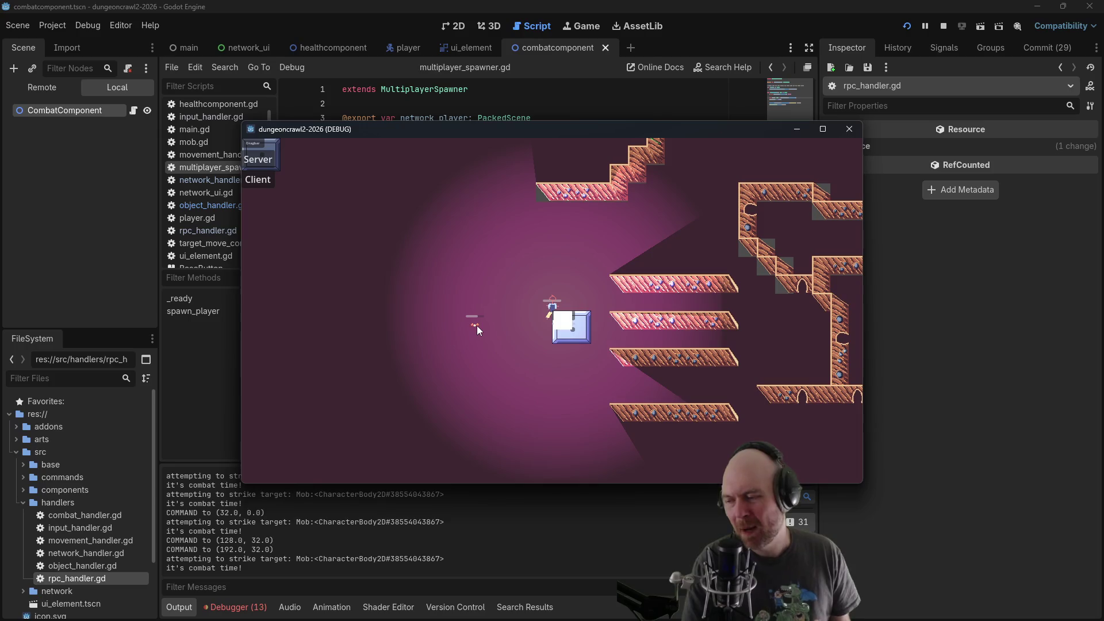
pyautogui.click(509, 303)
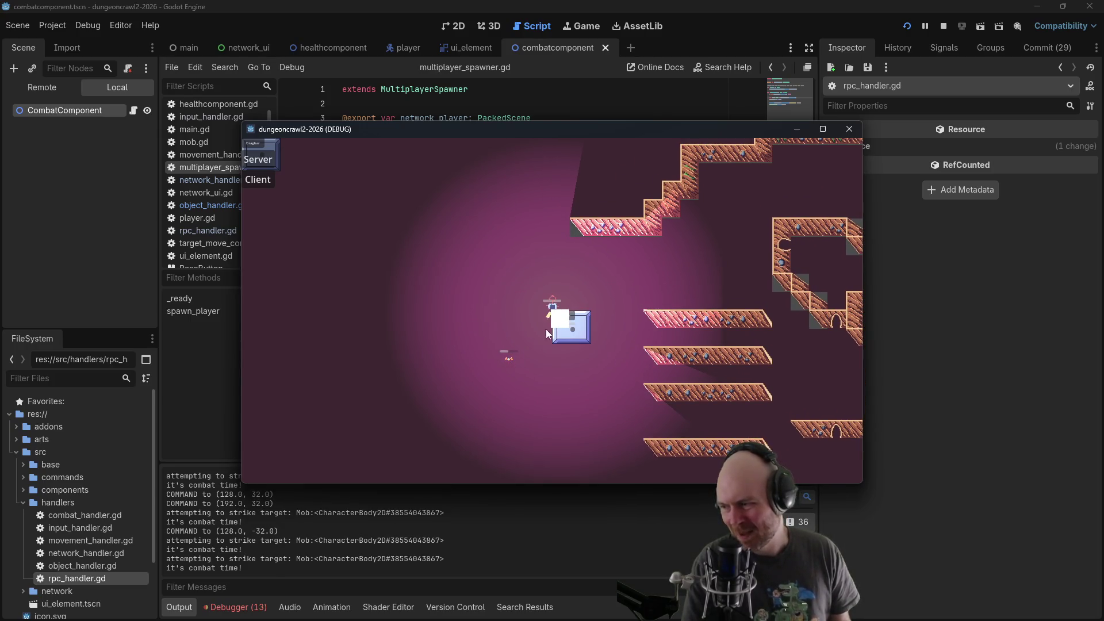
pyautogui.click(554, 313)
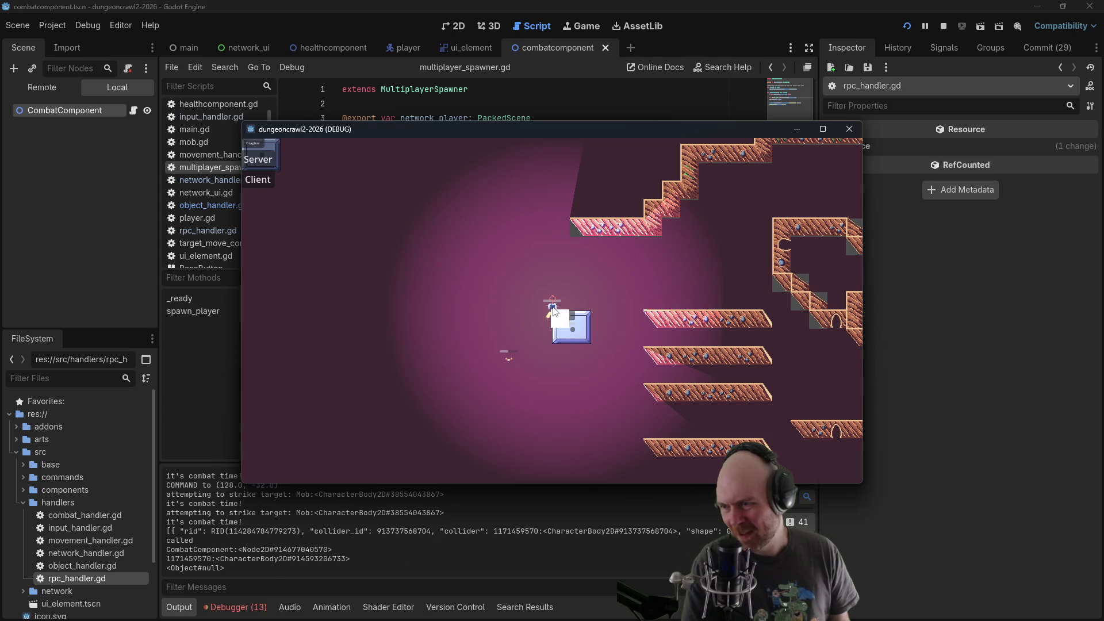
pyautogui.click(511, 287)
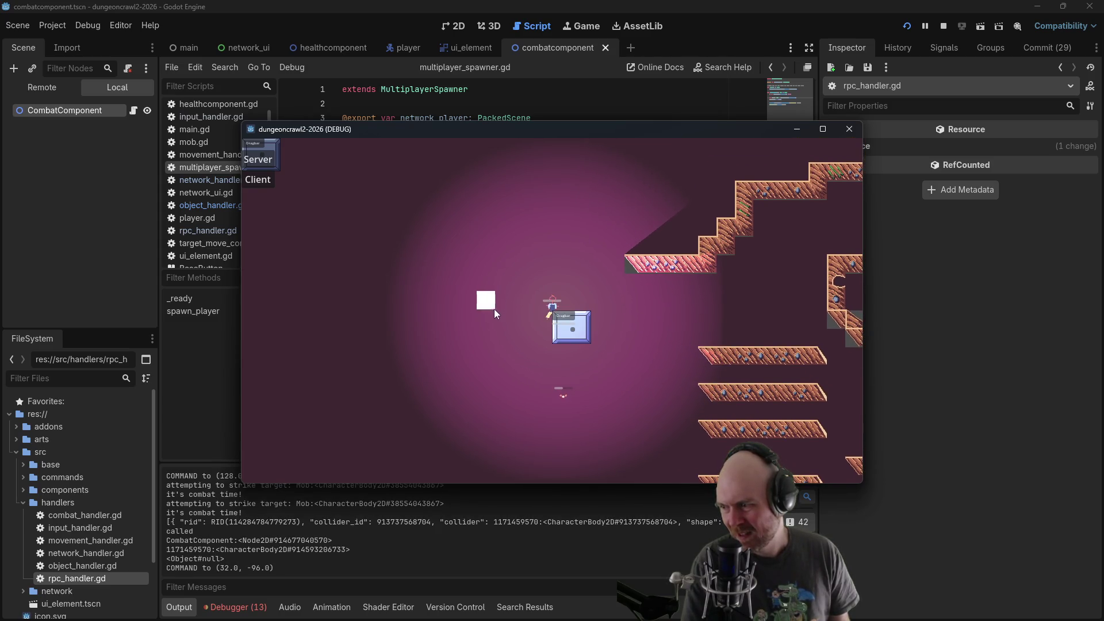
pyautogui.click(495, 311)
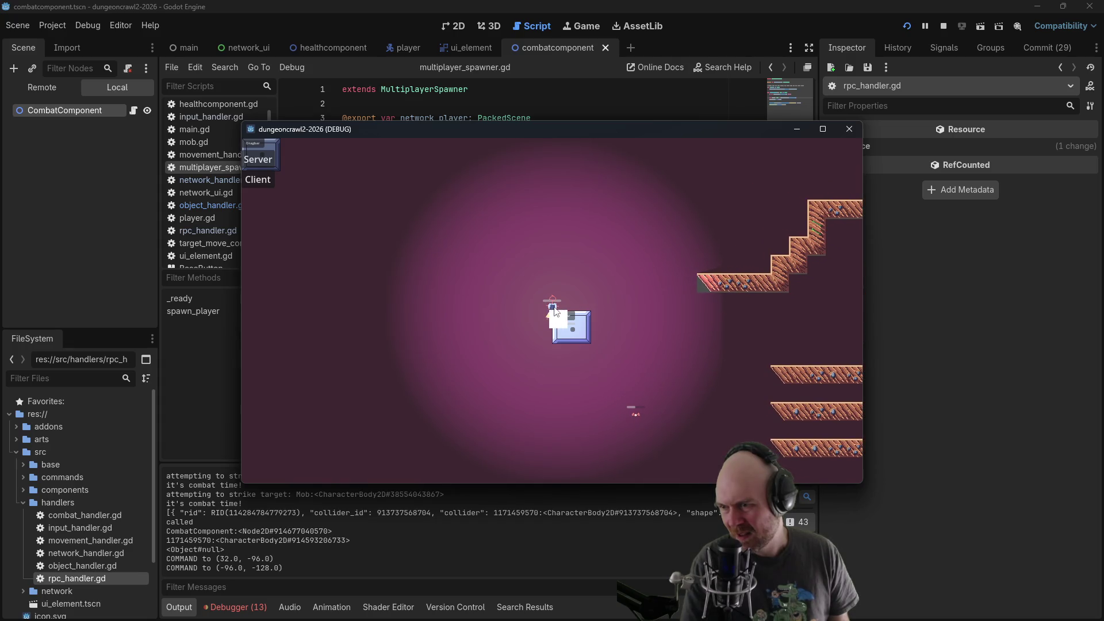
pyautogui.click(554, 312)
pyautogui.click(534, 353)
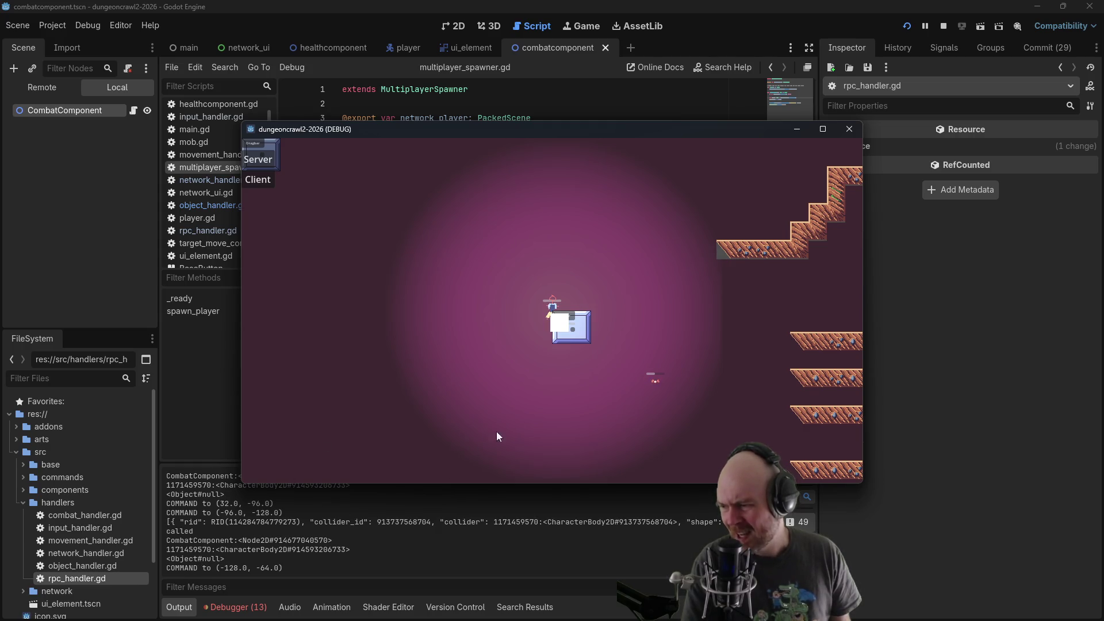
pyautogui.click(520, 411)
pyautogui.click(565, 381)
pyautogui.click(561, 368)
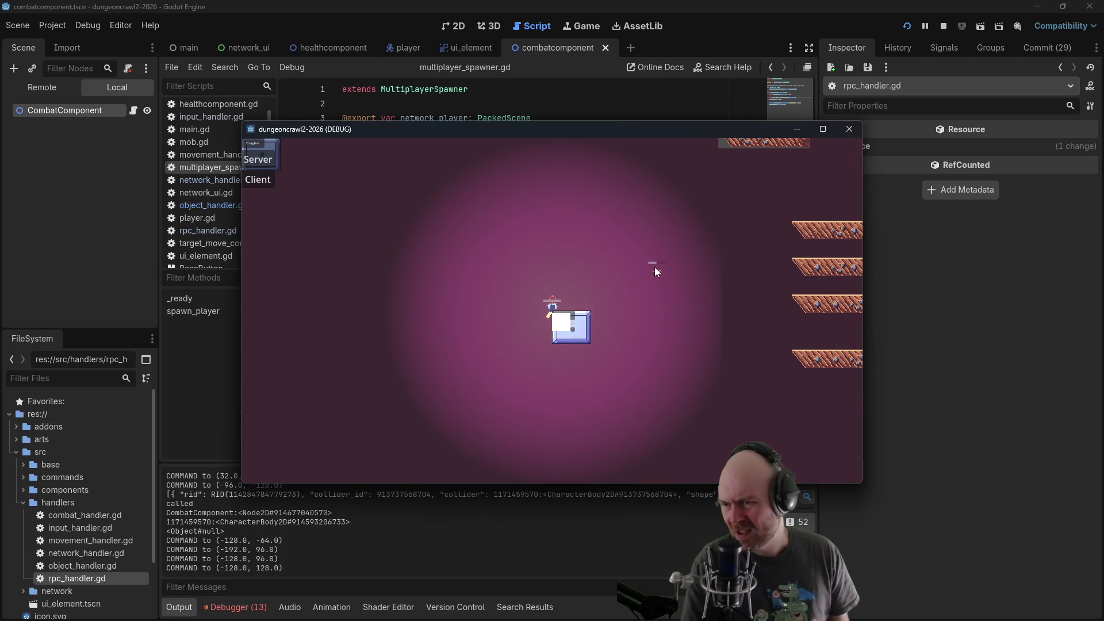
pyautogui.click(655, 268)
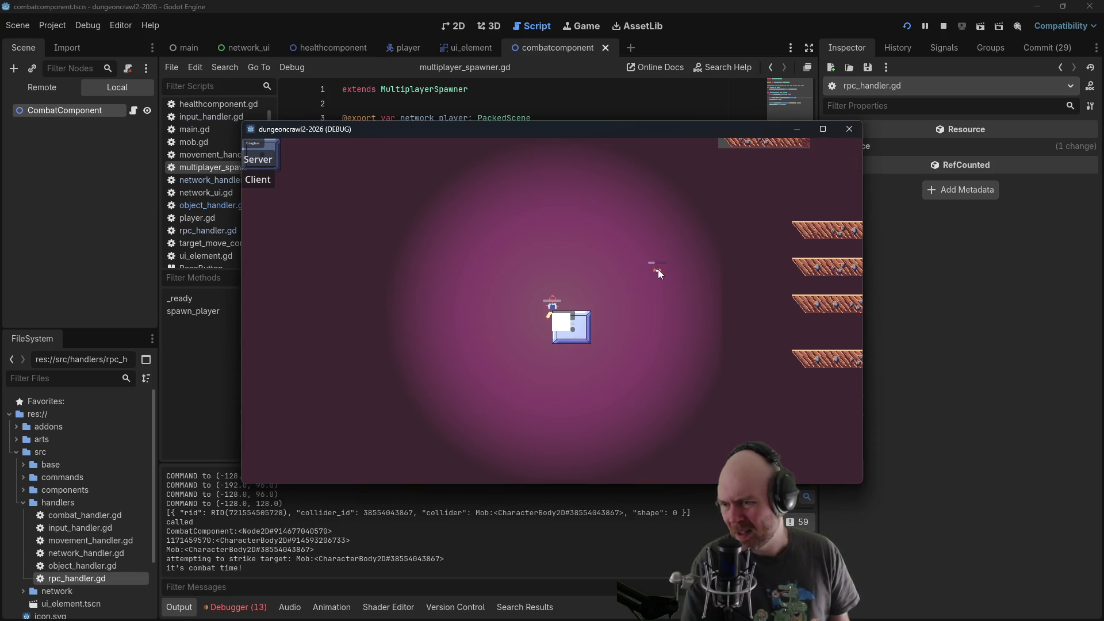
# Start server and client instances side by side, attack the mob, move both players, then stop
pyautogui.click(270, 173)
pyautogui.click(295, 144)
pyautogui.moveTo(297, 131)
pyautogui.mouseDown()
pyautogui.moveTo(273, 145)
pyautogui.moveTo(161, 150)
pyautogui.mouseUp()
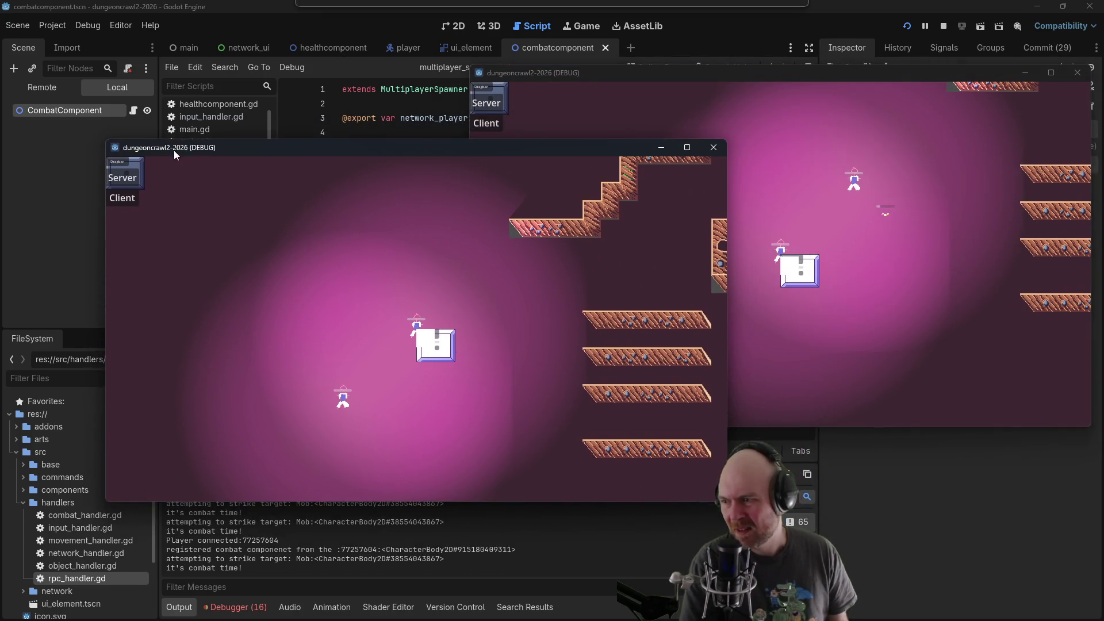
pyautogui.click(344, 401)
pyautogui.click(357, 375)
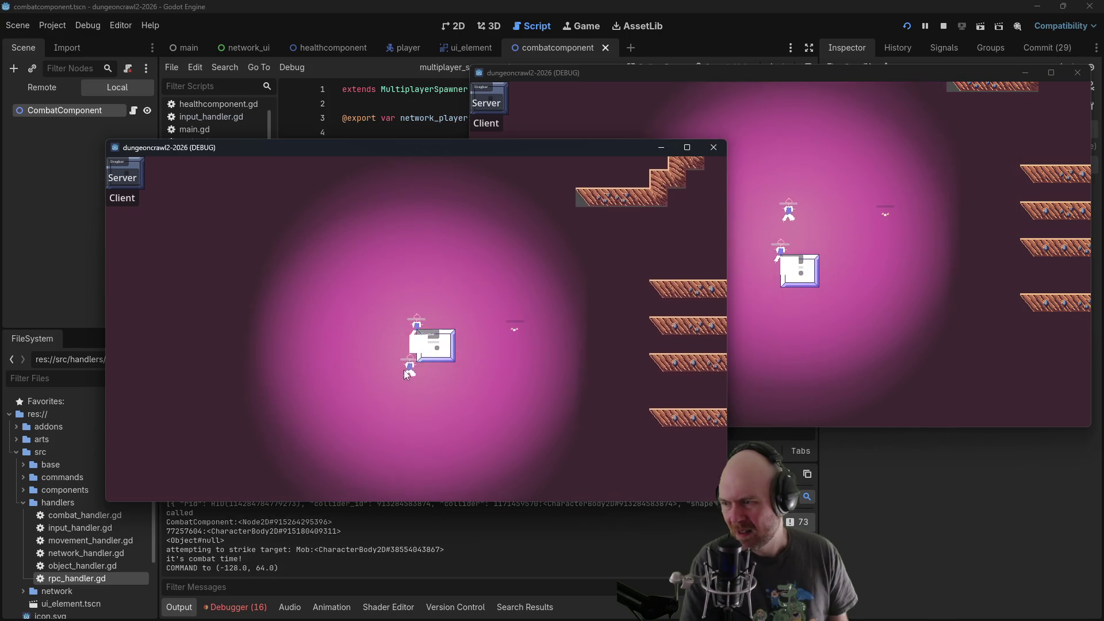
pyautogui.click(415, 371)
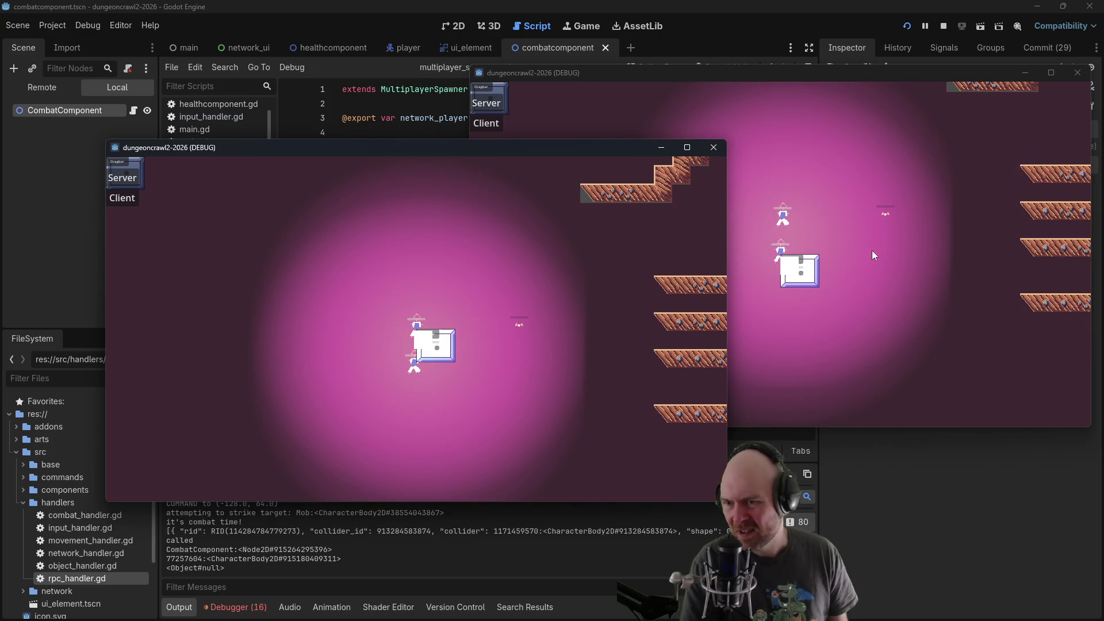
pyautogui.click(871, 251)
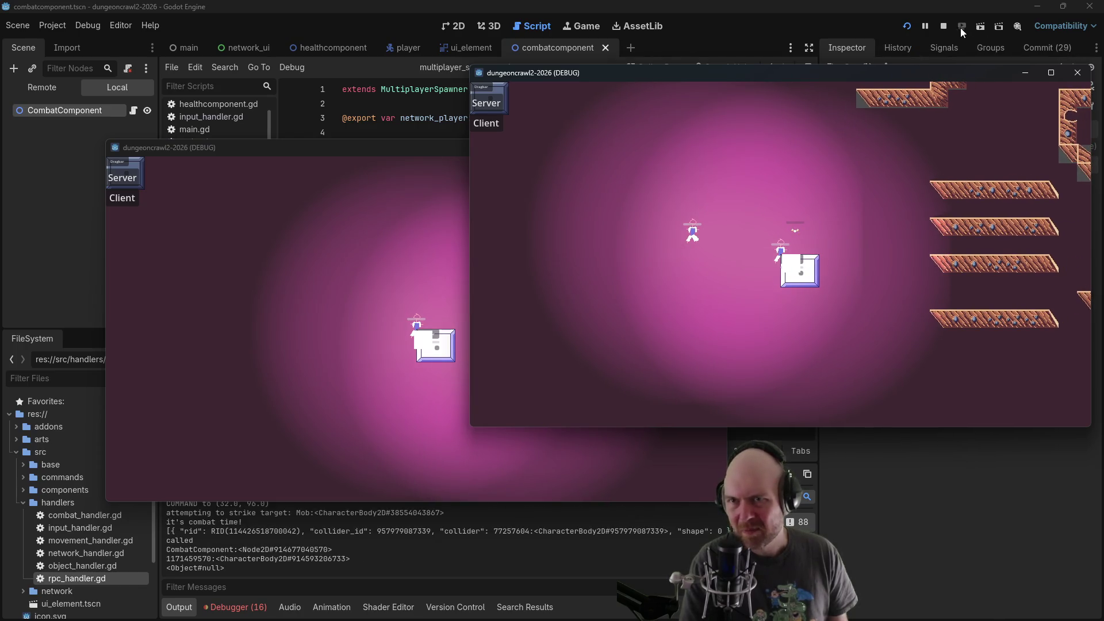
pyautogui.click(945, 27)
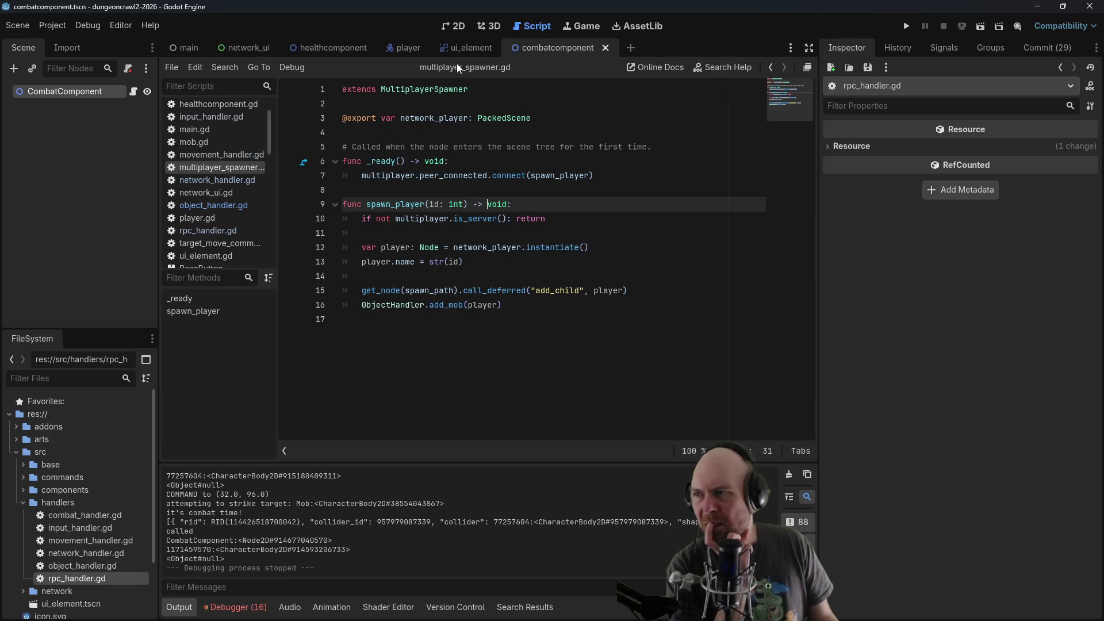
# Delete the print("called") and print(component) debug lines from rpc_handler.gd
pyautogui.click(215, 234)
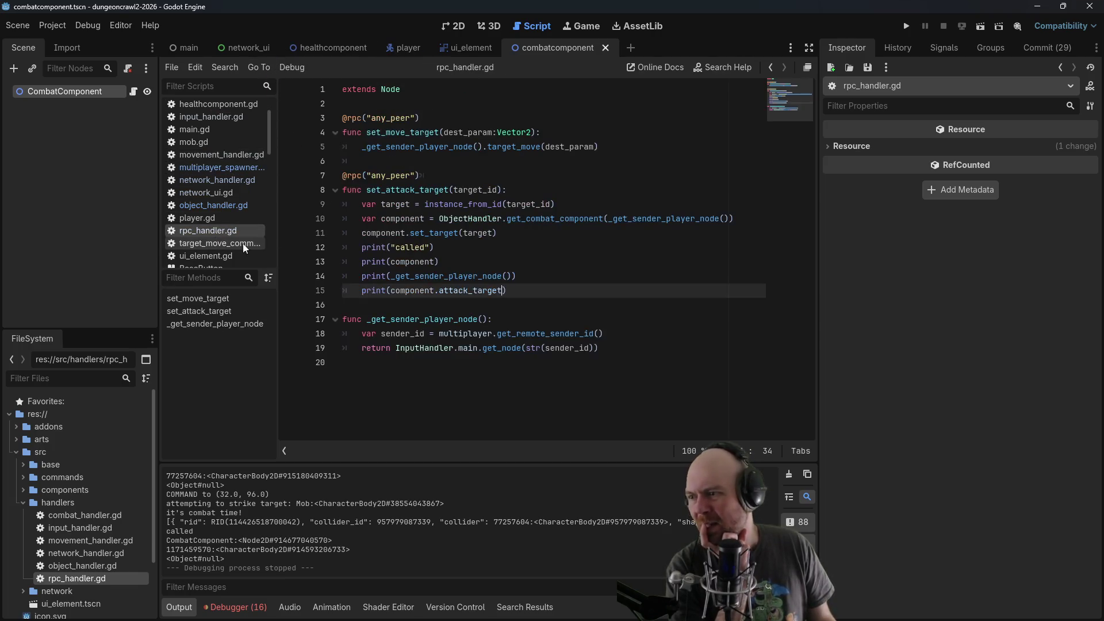
pyautogui.click(449, 250)
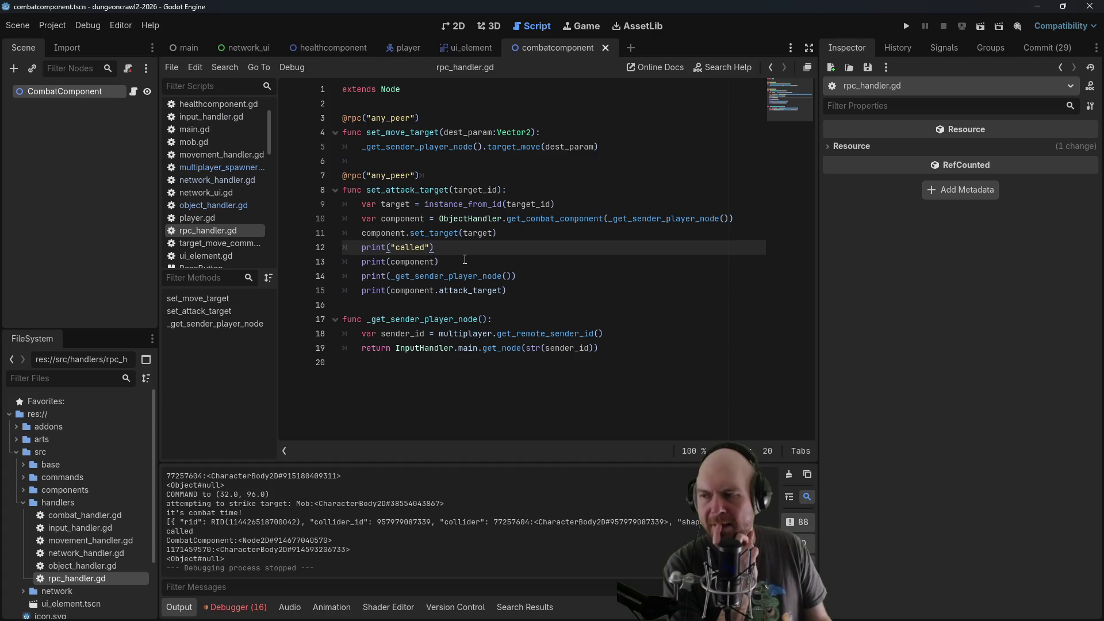
pyautogui.moveTo(439, 247); pyautogui.dragTo(342, 247)
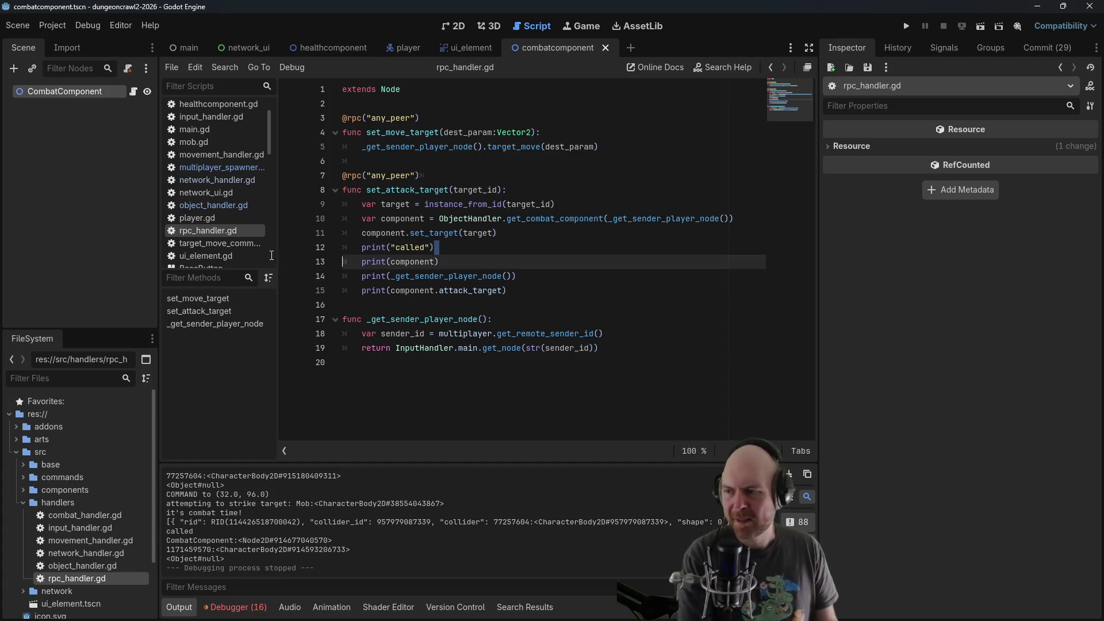
pyautogui.press('BackSpace')
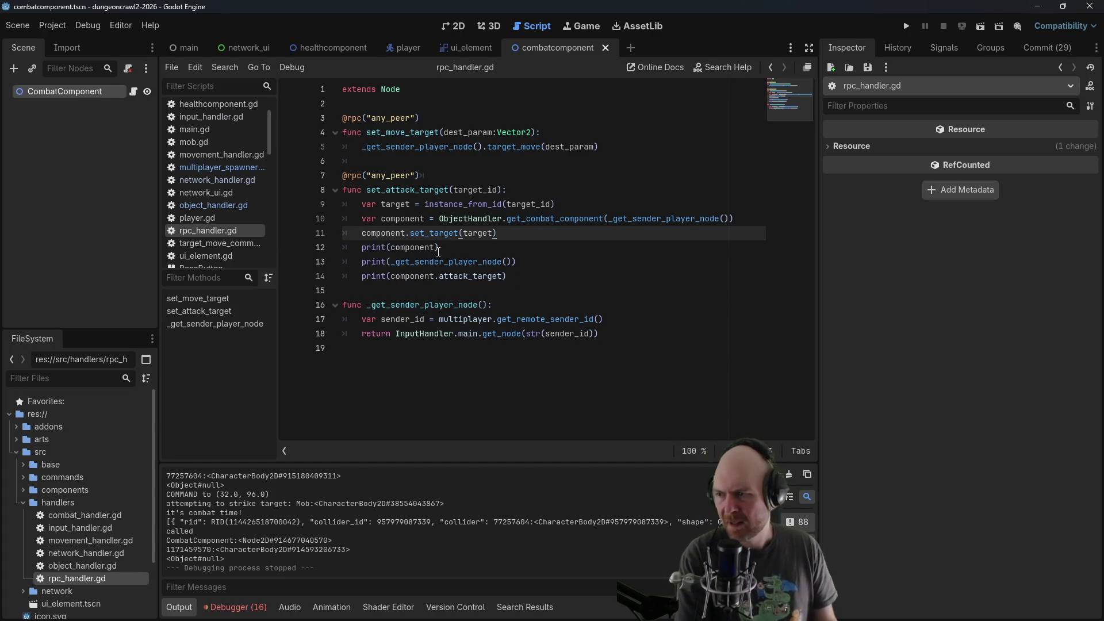
pyautogui.tripleClick(438, 247)
pyautogui.press('BackSpace')
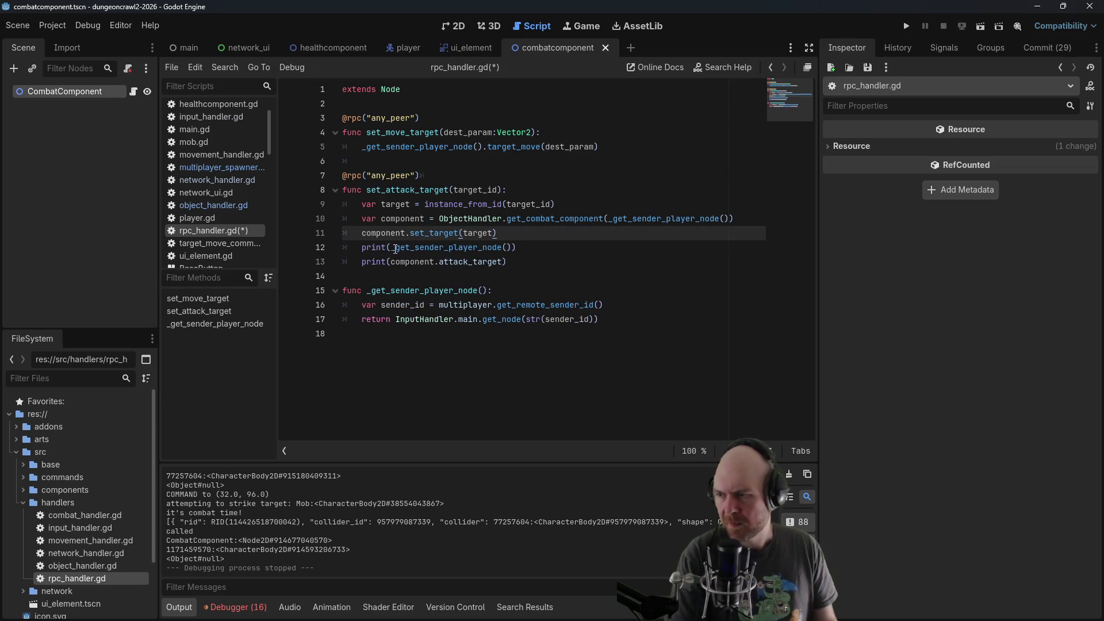
# Label prints as "sender: ", "receiver: " target_id and "sender.target: " attack_target, save, and run
pyautogui.click(395, 247)
pyautogui.write('"sender: ",')
pyautogui.press('Down')
pyautogui.press('Left')
pyautogui.write('"receiver')
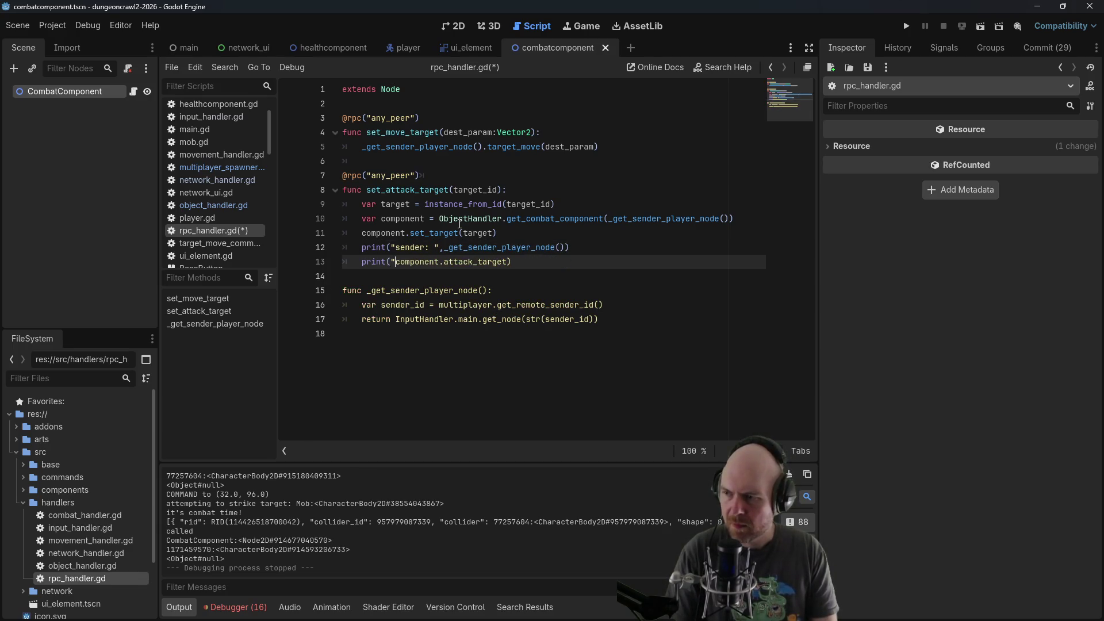
pyautogui.write(': ",target')
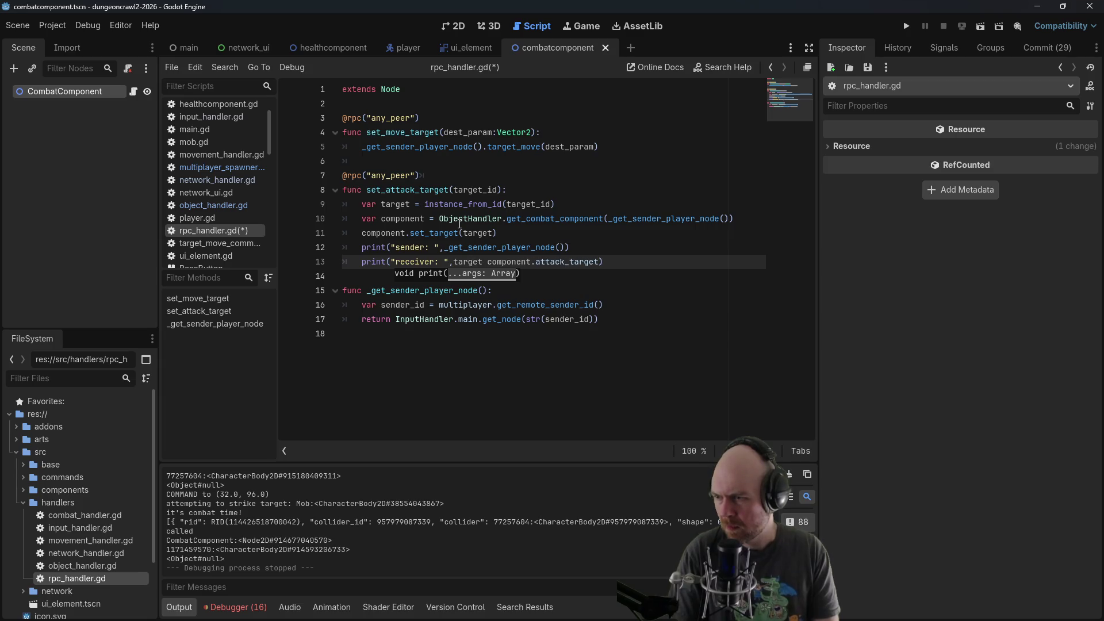
pyautogui.press('BackSpace')
pyautogui.write('_id')
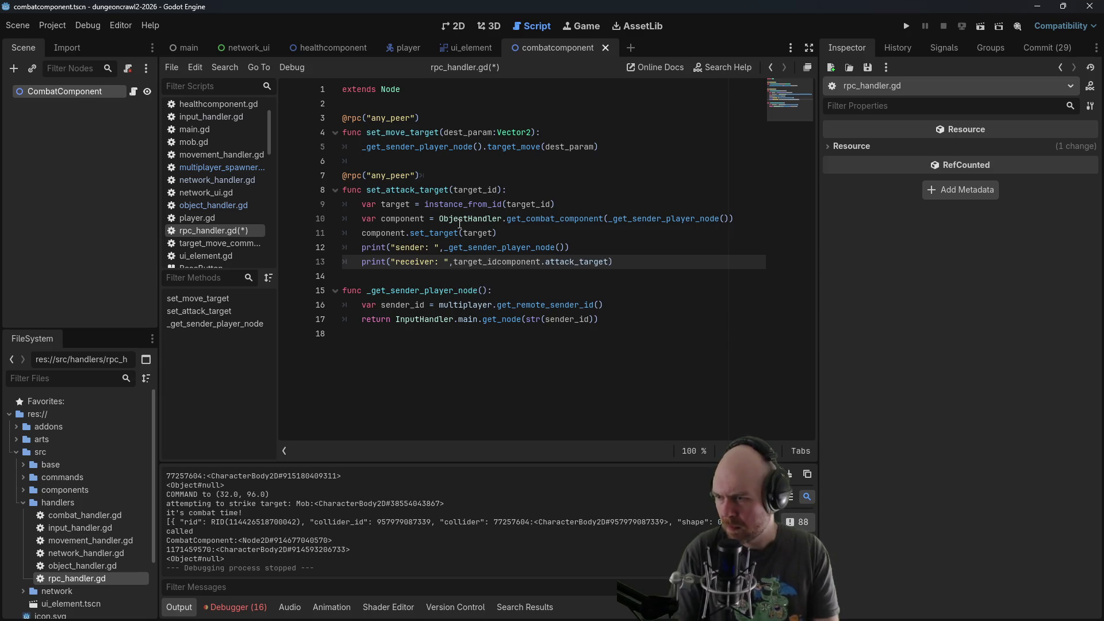
pyautogui.write(')')
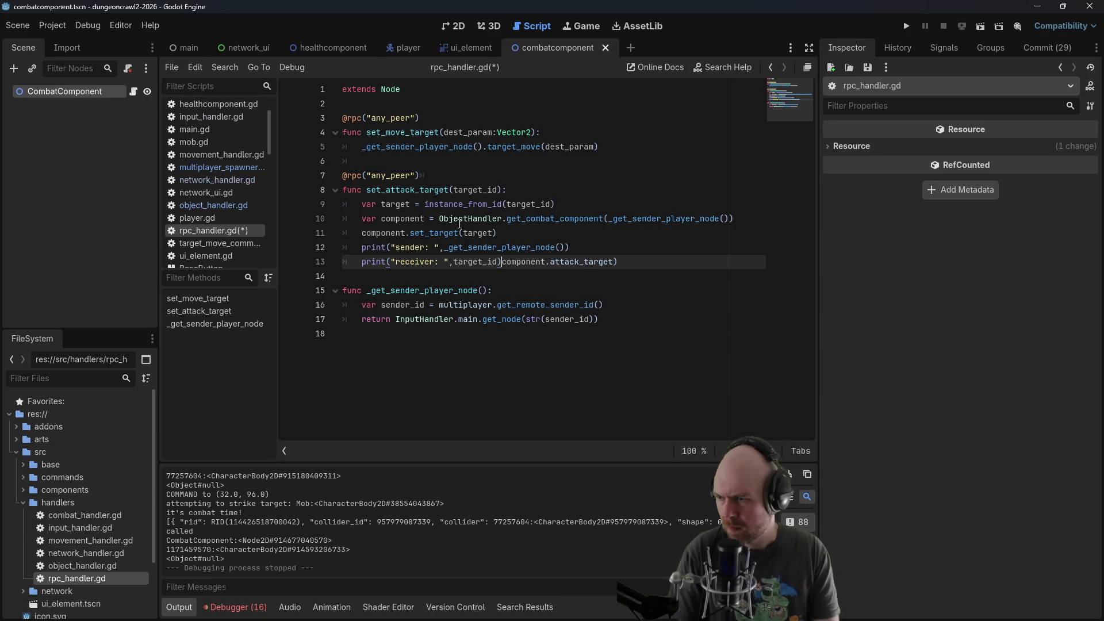
pyautogui.press('Return')
pyautogui.write('print')
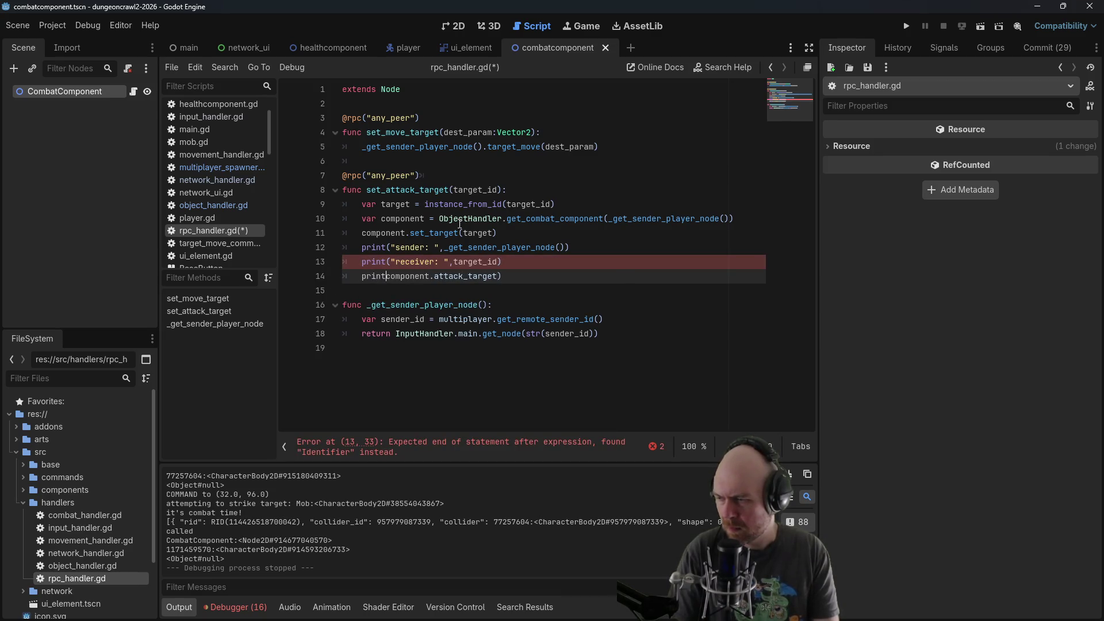
pyautogui.write('("')
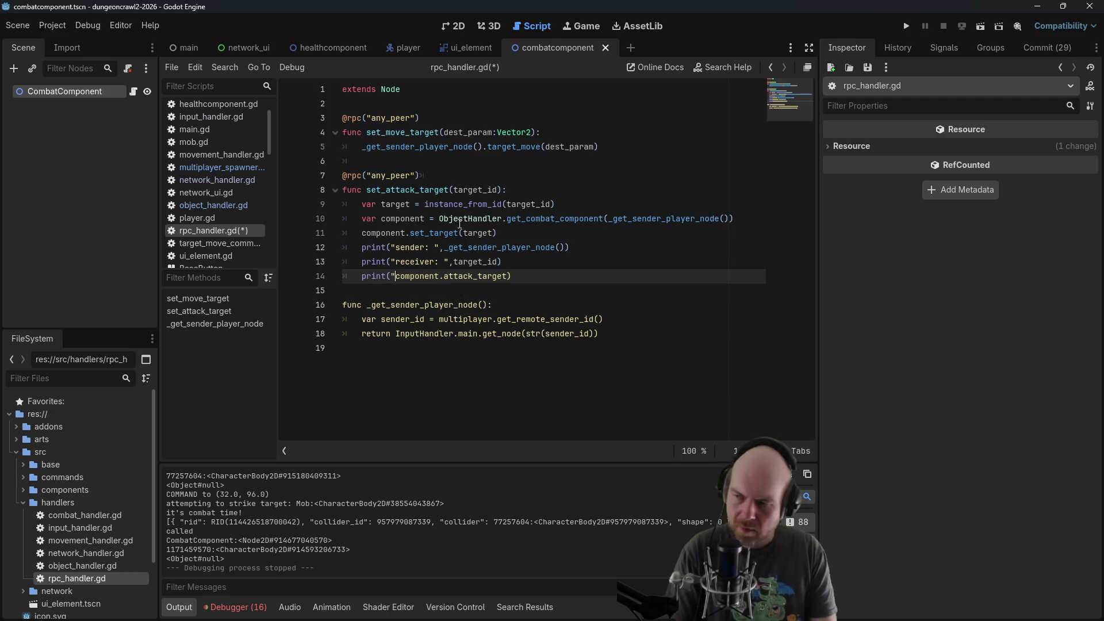
pyautogui.write('sender.target: ')
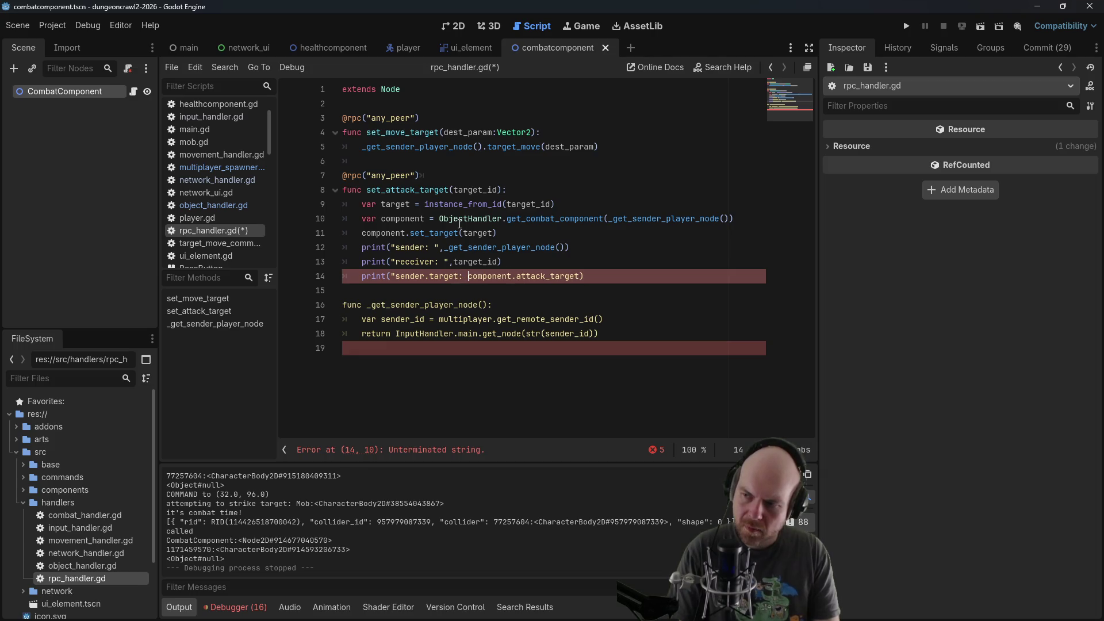
pyautogui.write('",')
pyautogui.hotkey('ctrl', 's')
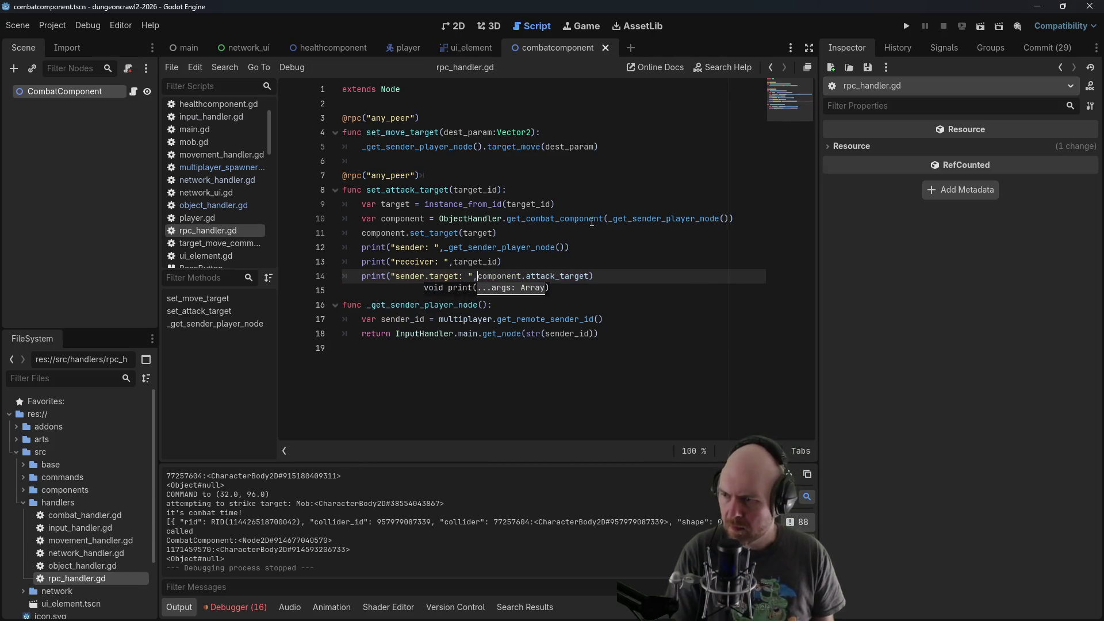
pyautogui.click(907, 26)
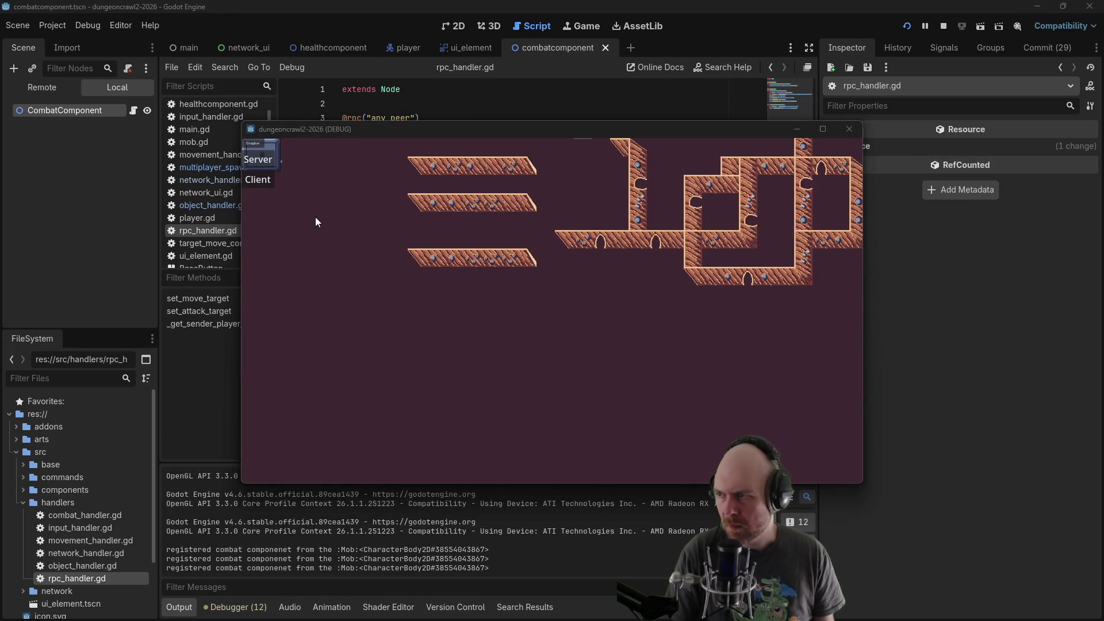
# Connect a client, arrange both game windows, attack the other player, and check the Output log
pyautogui.click(260, 182)
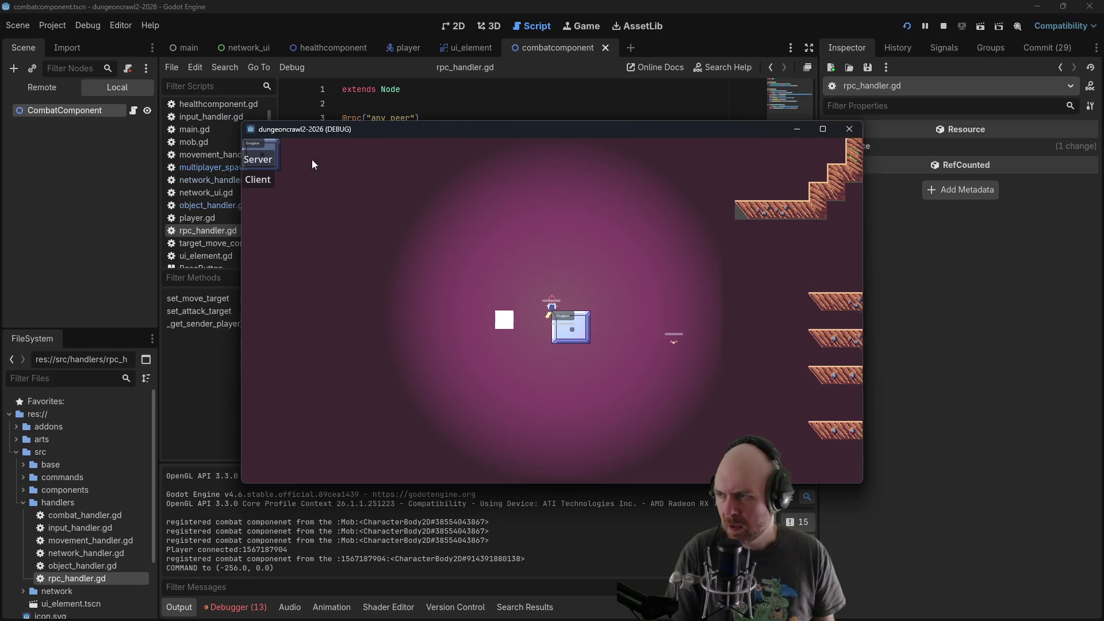
pyautogui.click(284, 160)
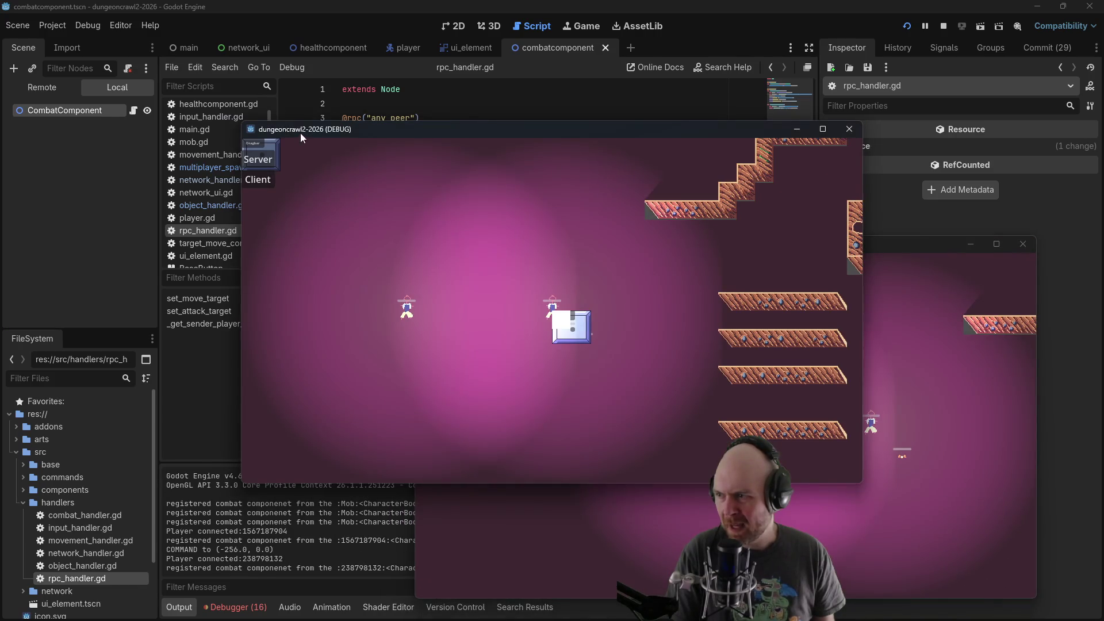
pyautogui.moveTo(300, 133); pyautogui.dragTo(127, 92)
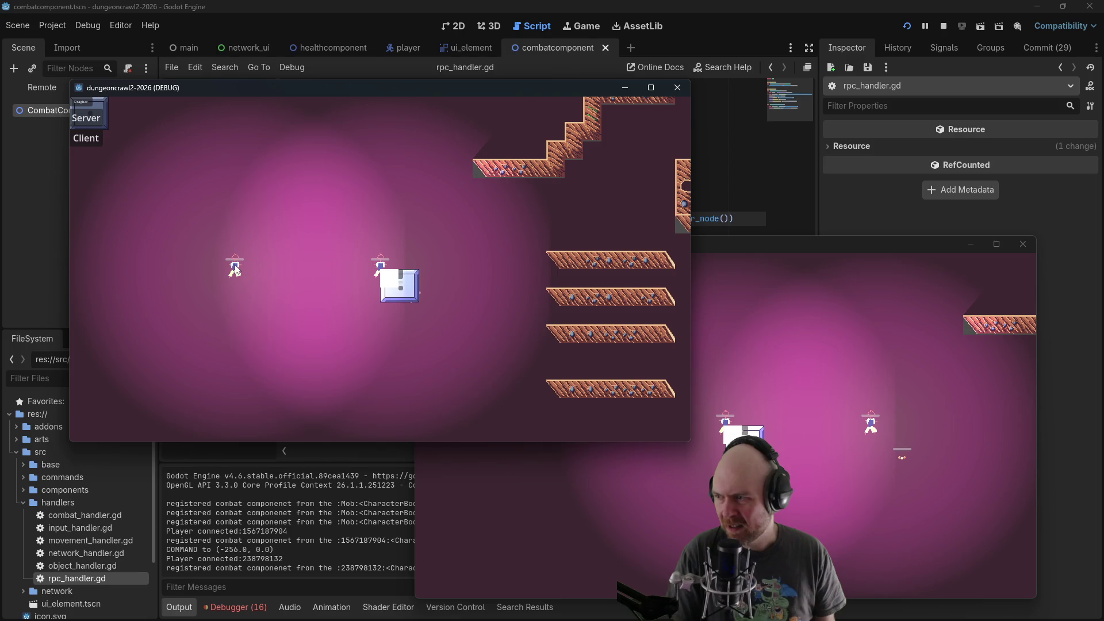
pyautogui.click(234, 268)
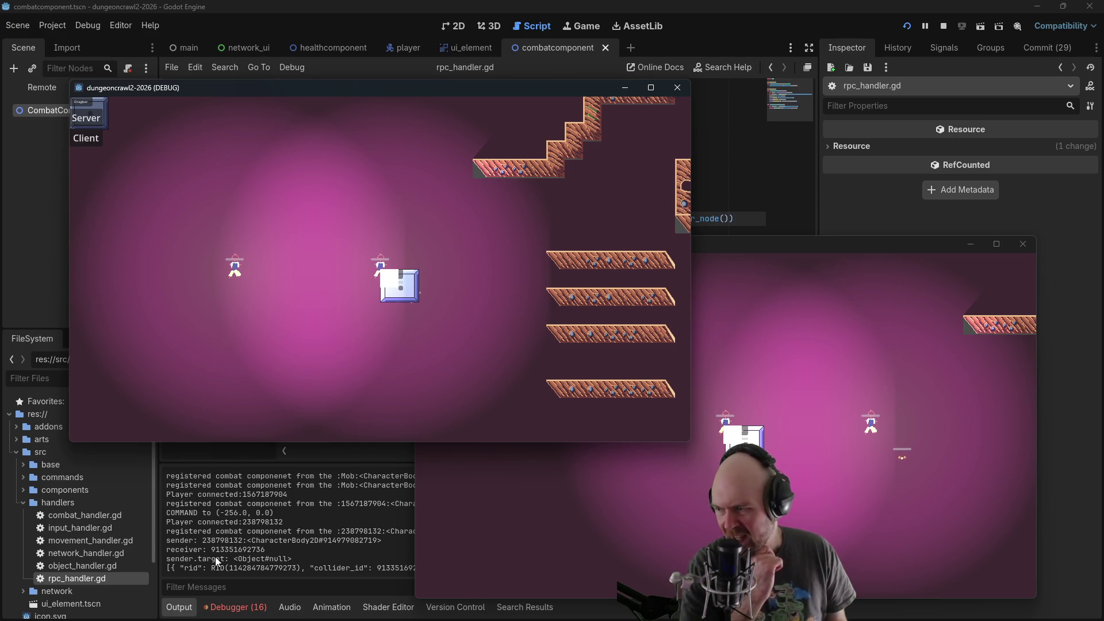
pyautogui.click(388, 556)
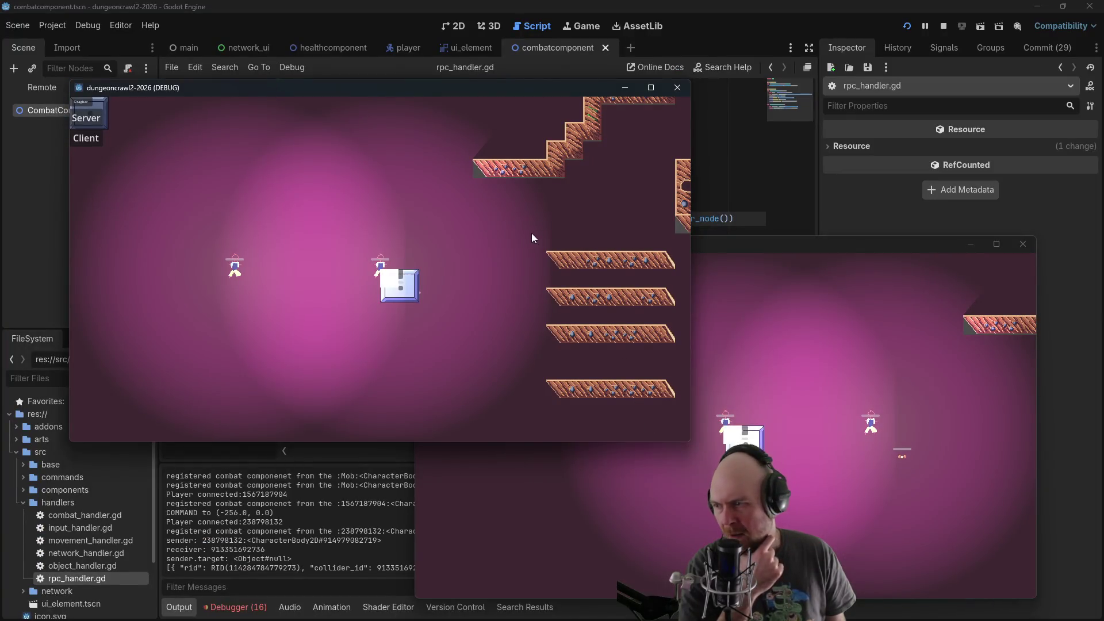
# Attack from the second game window, then hide the game windows with F8
pyautogui.click(756, 243)
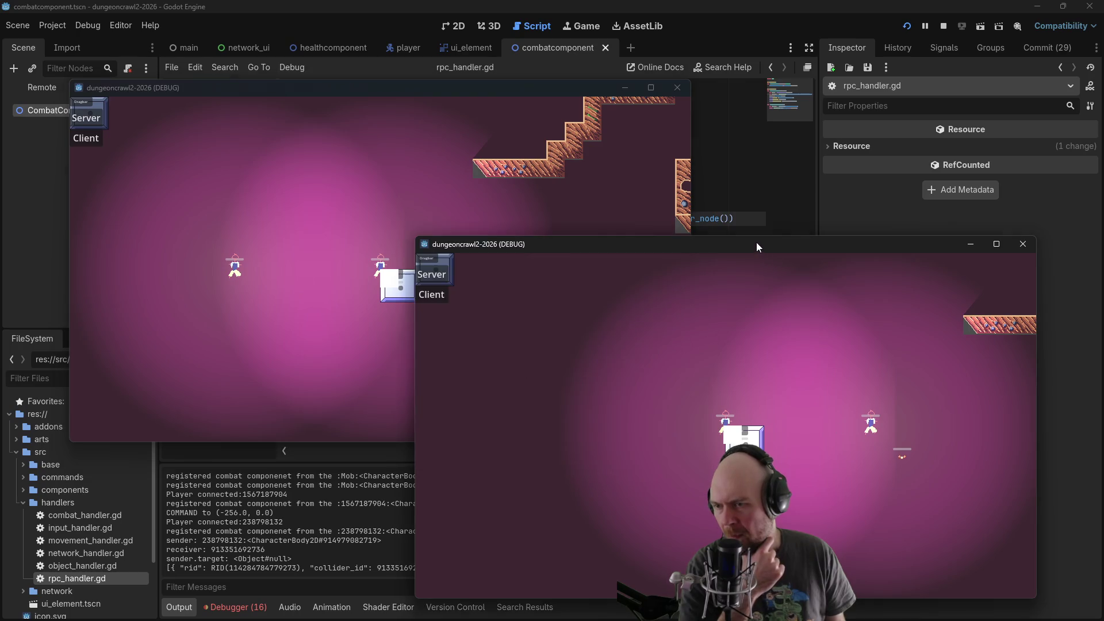
pyautogui.click(872, 430)
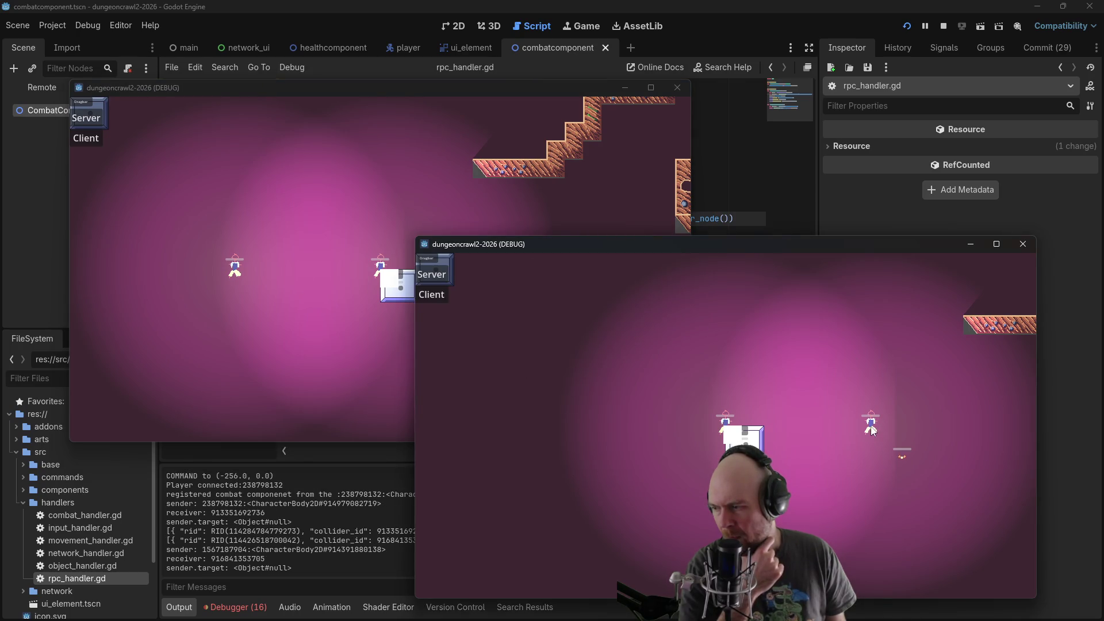
pyautogui.press('F8')
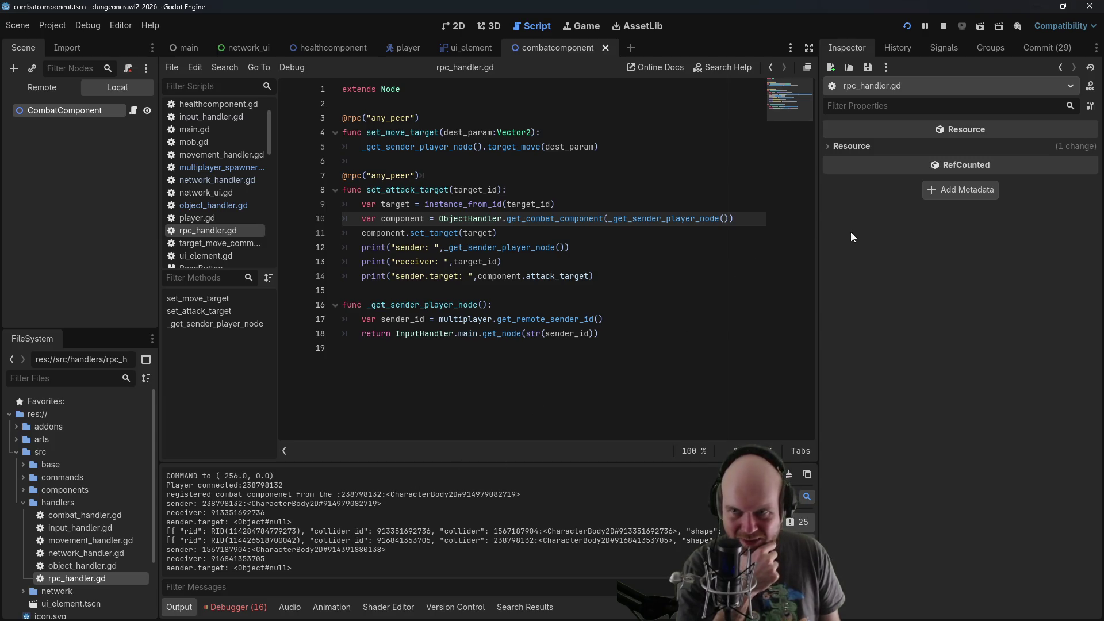
# Inspect the set_target call and target lookup lines, then stop the game from the main scene
pyautogui.click(578, 229)
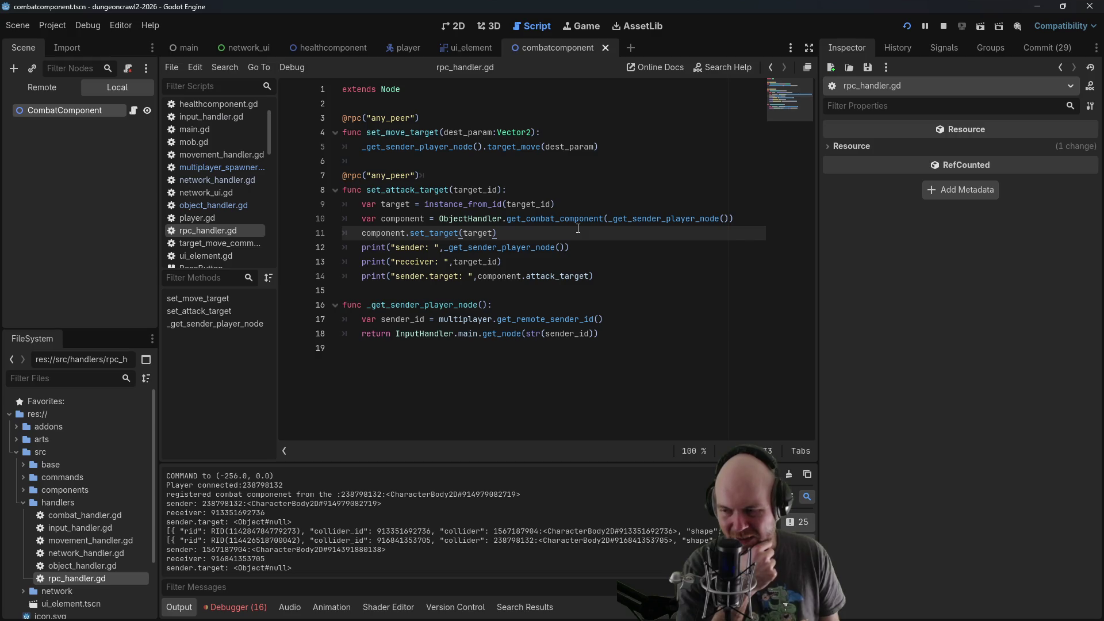
pyautogui.moveTo(568, 222)
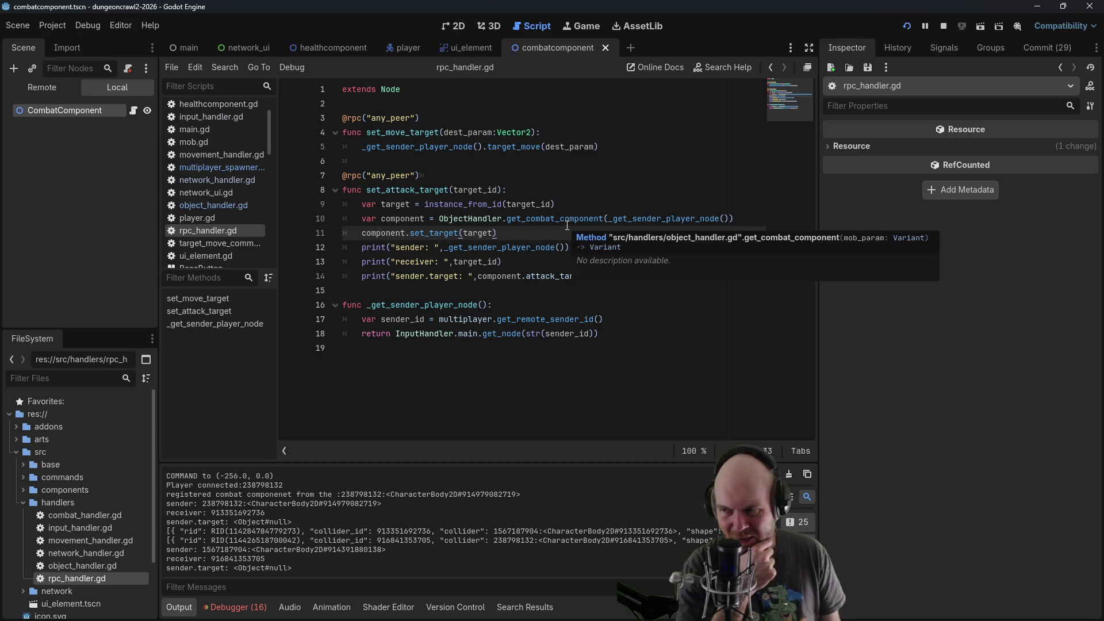
pyautogui.click(570, 203)
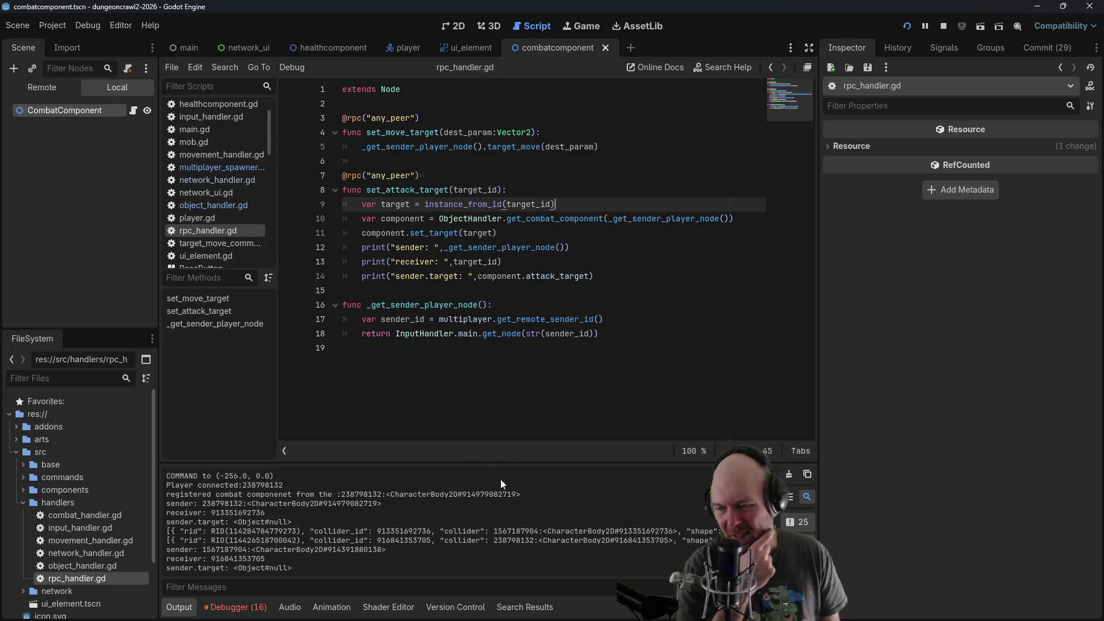
pyautogui.click(185, 51)
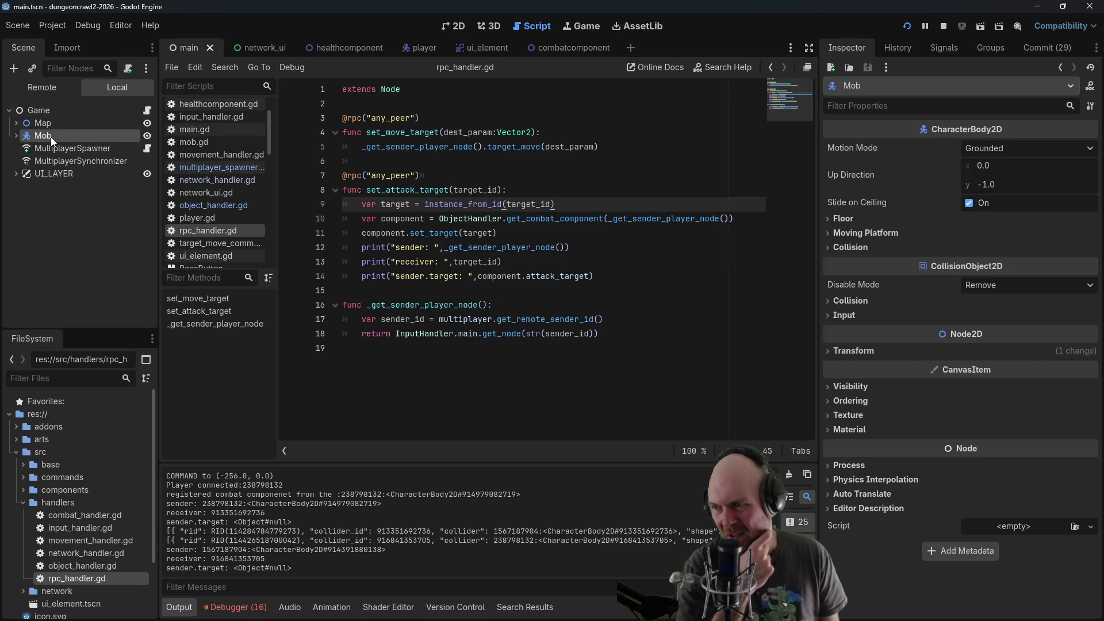
pyautogui.click(943, 26)
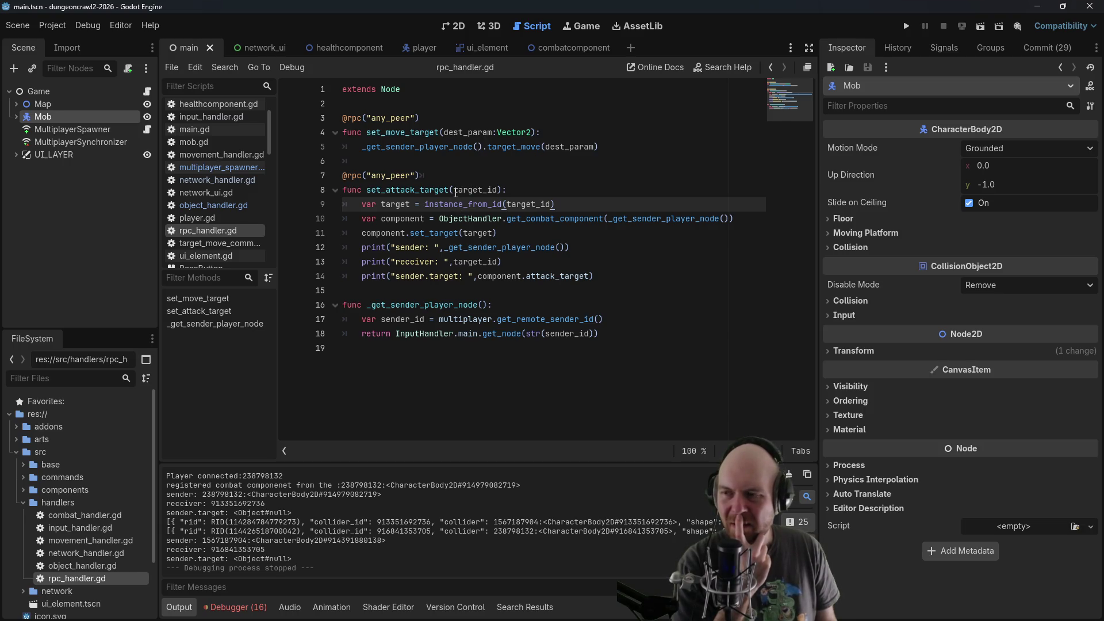
# Highlight target_id to check its uses, then switch to network_handler.gd
pyautogui.moveTo(454, 191); pyautogui.dragTo(499, 190)
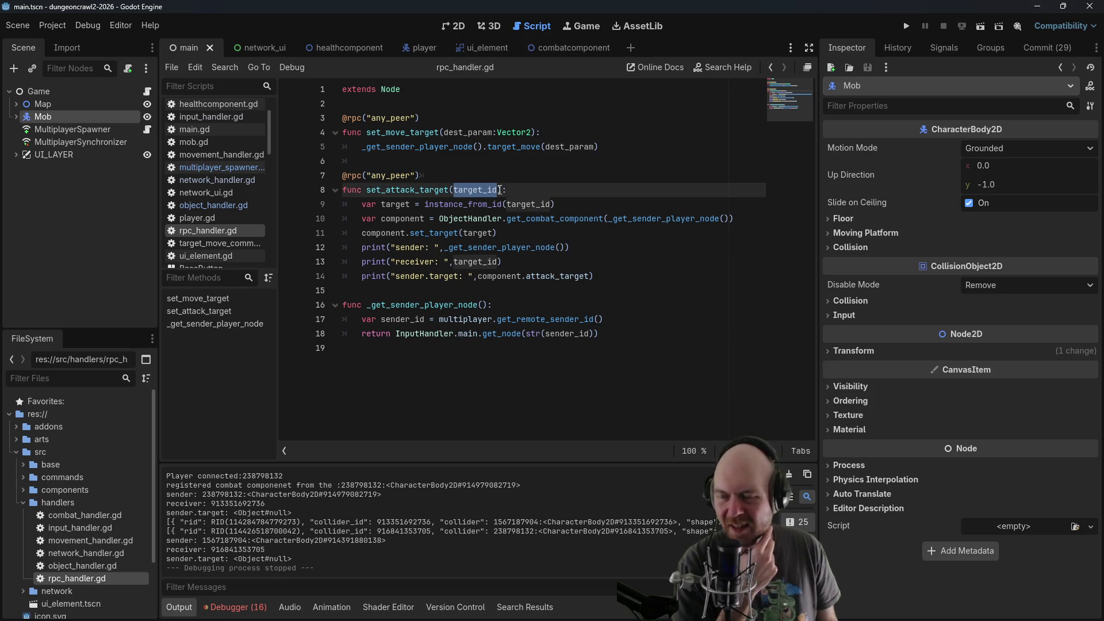
pyautogui.click(499, 190)
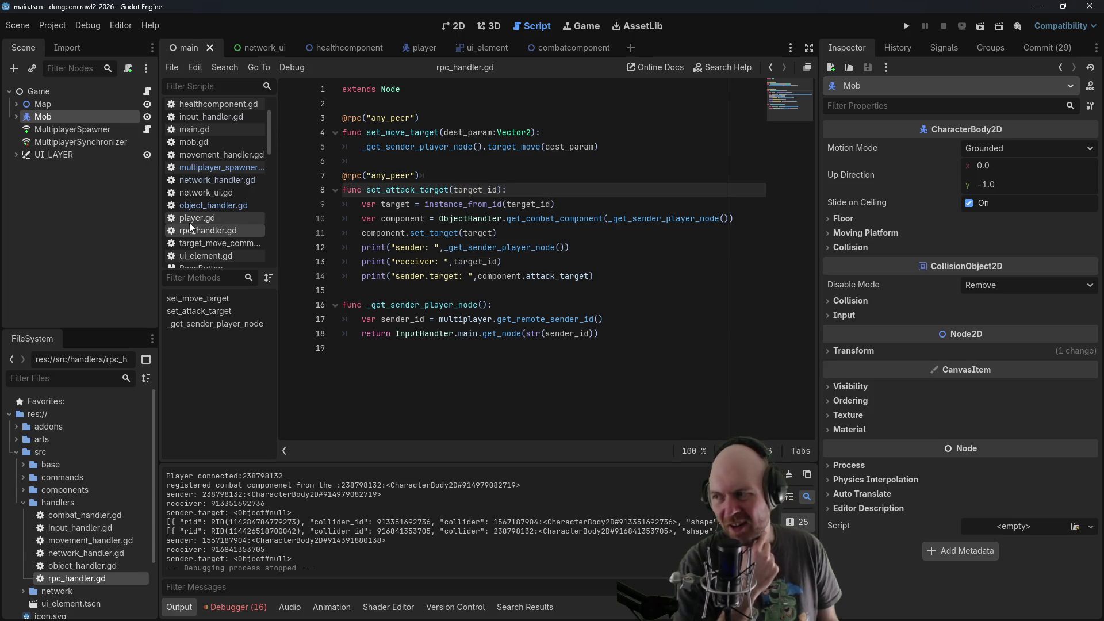
pyautogui.scroll(-3, 220, 249)
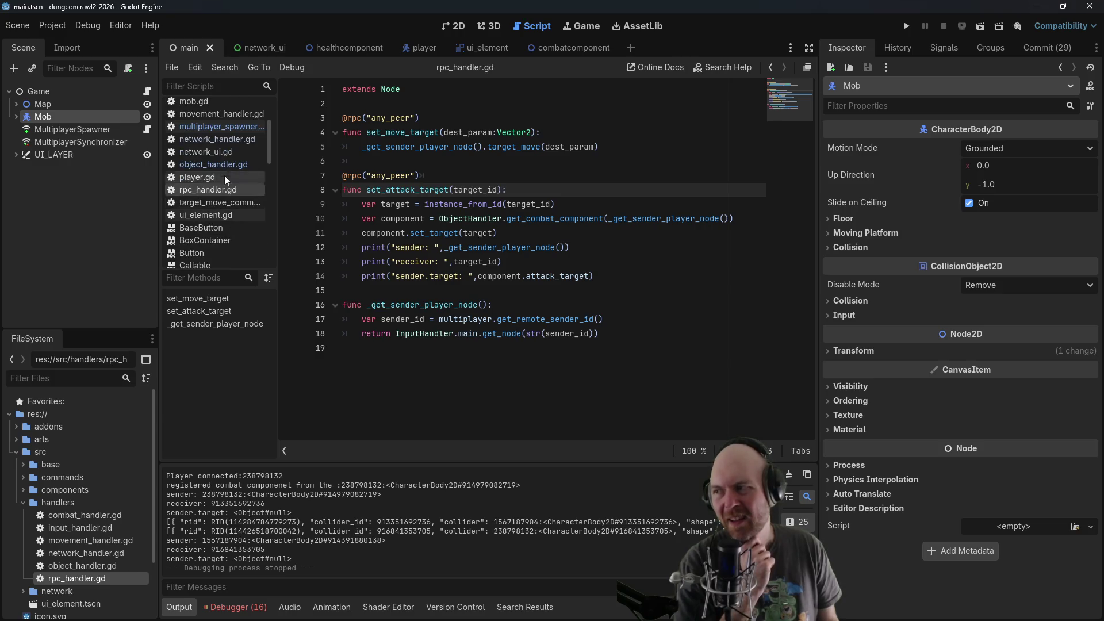
pyautogui.click(227, 140)
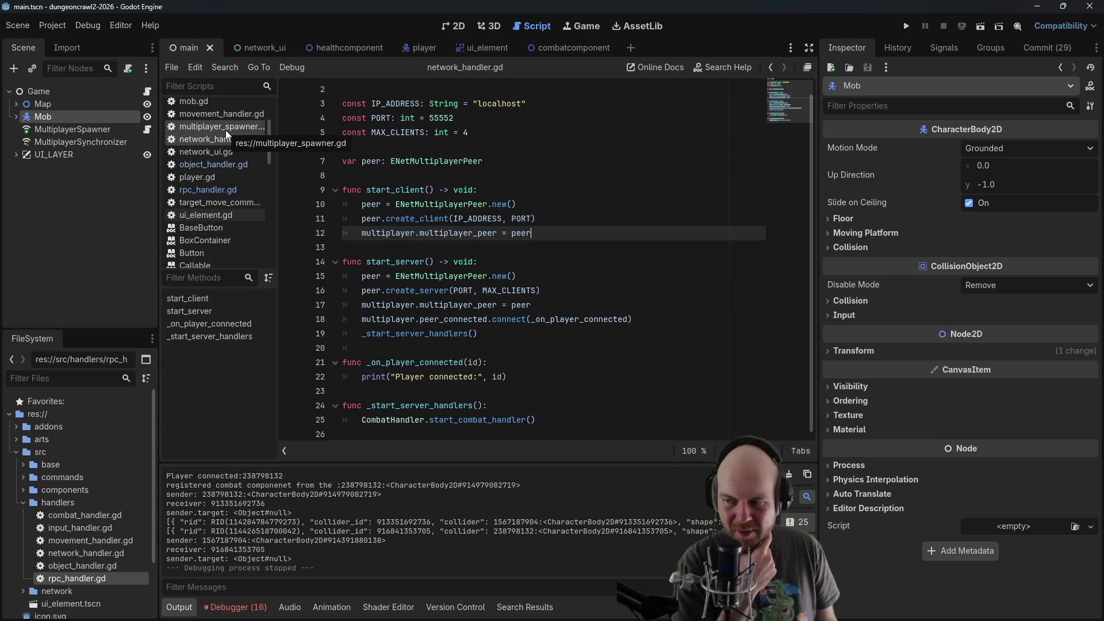
# Check the player-connected print and create_server call, then collapse the handlers folder
pyautogui.click(533, 376)
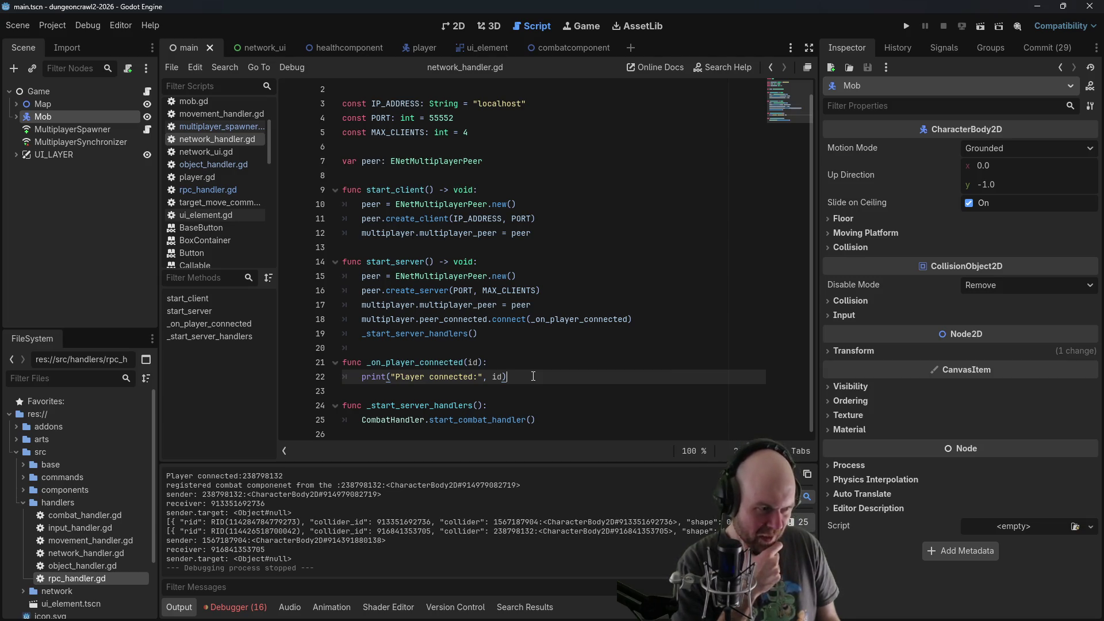
pyautogui.click(484, 290)
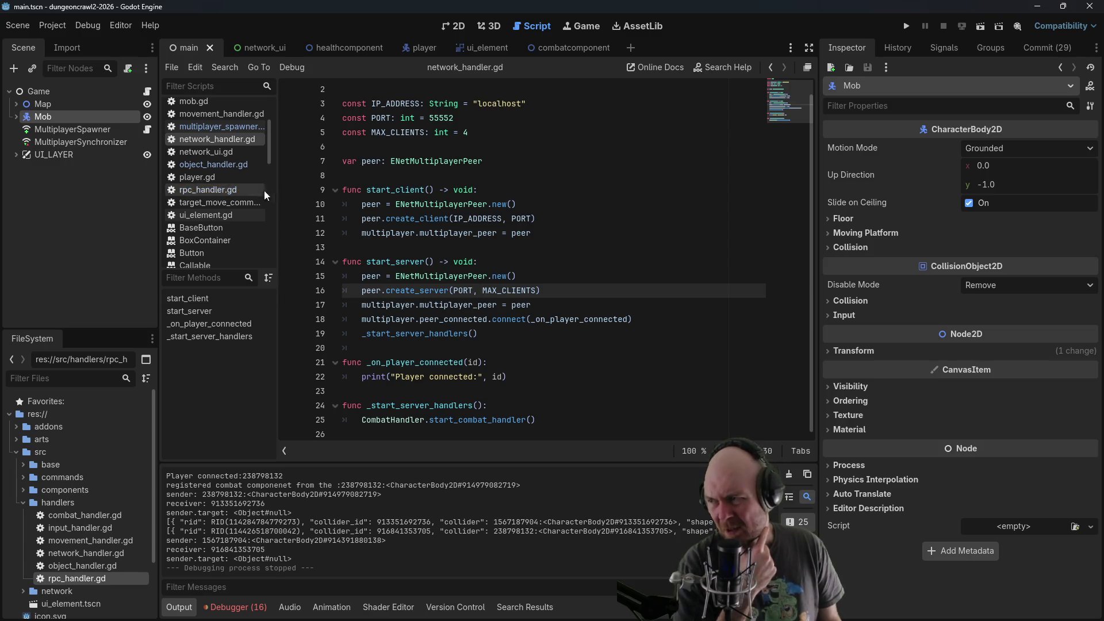
pyautogui.scroll(3, 229, 220)
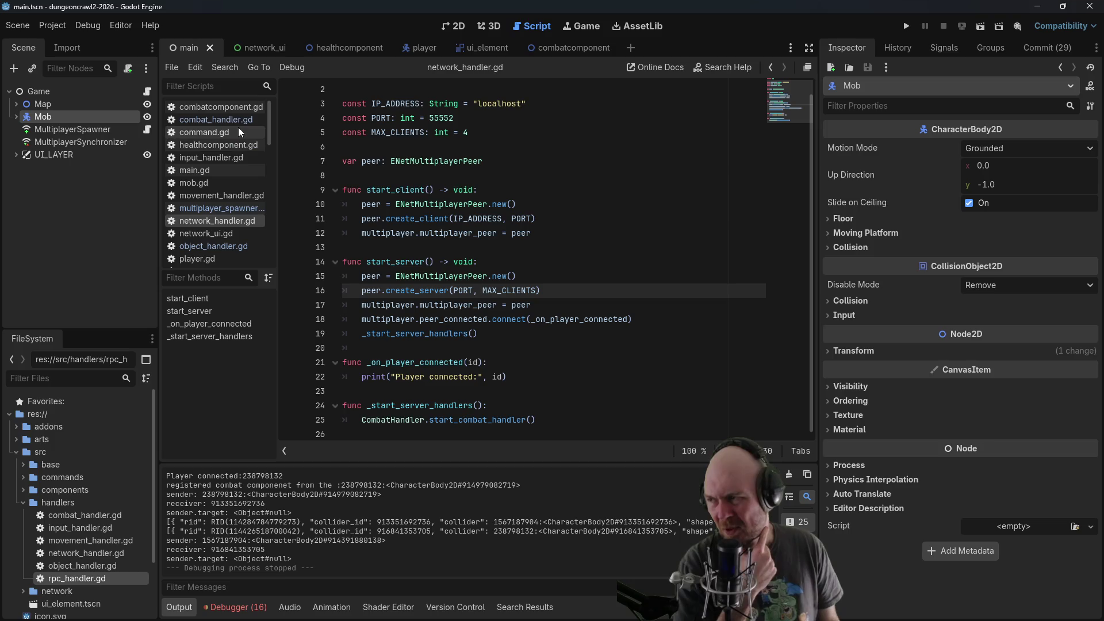
pyautogui.click(23, 503)
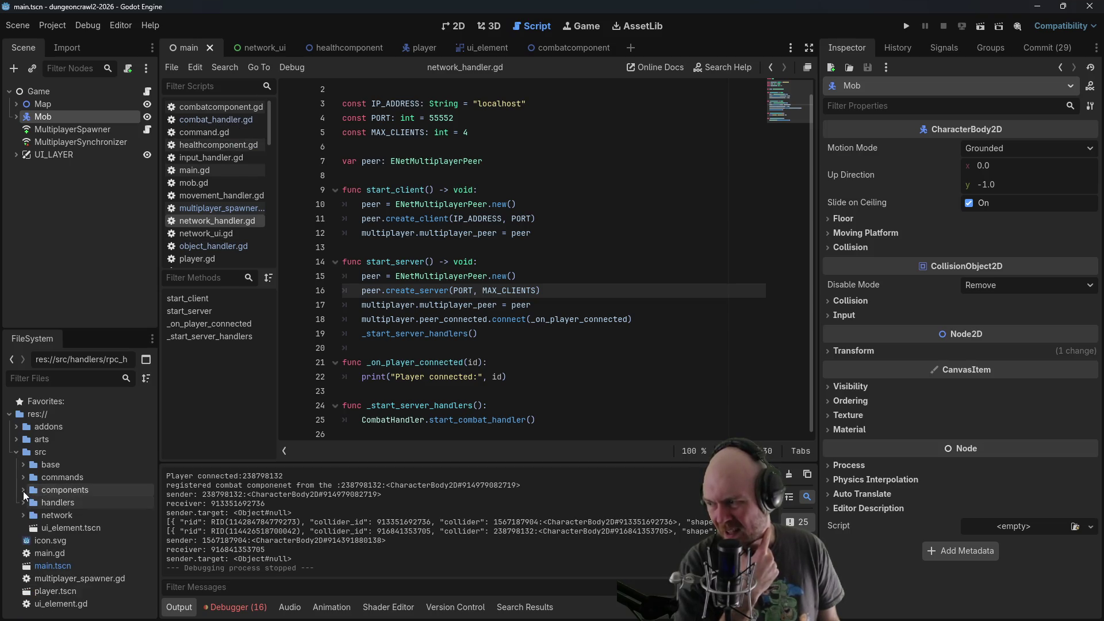
# Create a new script named target_attack_command in the commands folder
pyautogui.click(23, 477)
pyautogui.rightClick(33, 482)
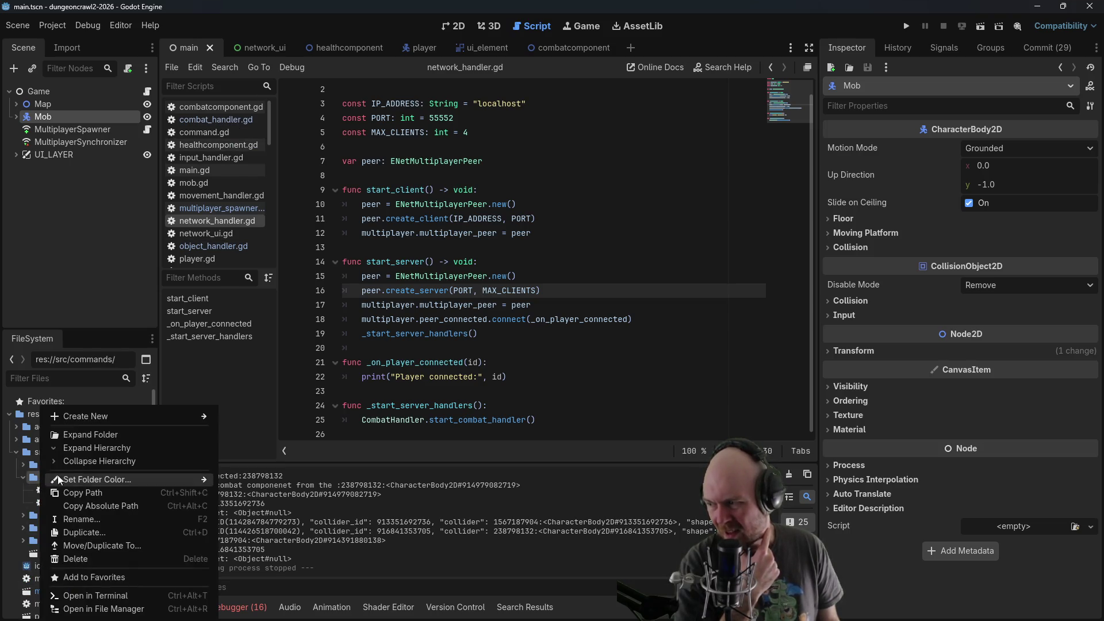
pyautogui.moveTo(97, 422)
pyautogui.click(244, 443)
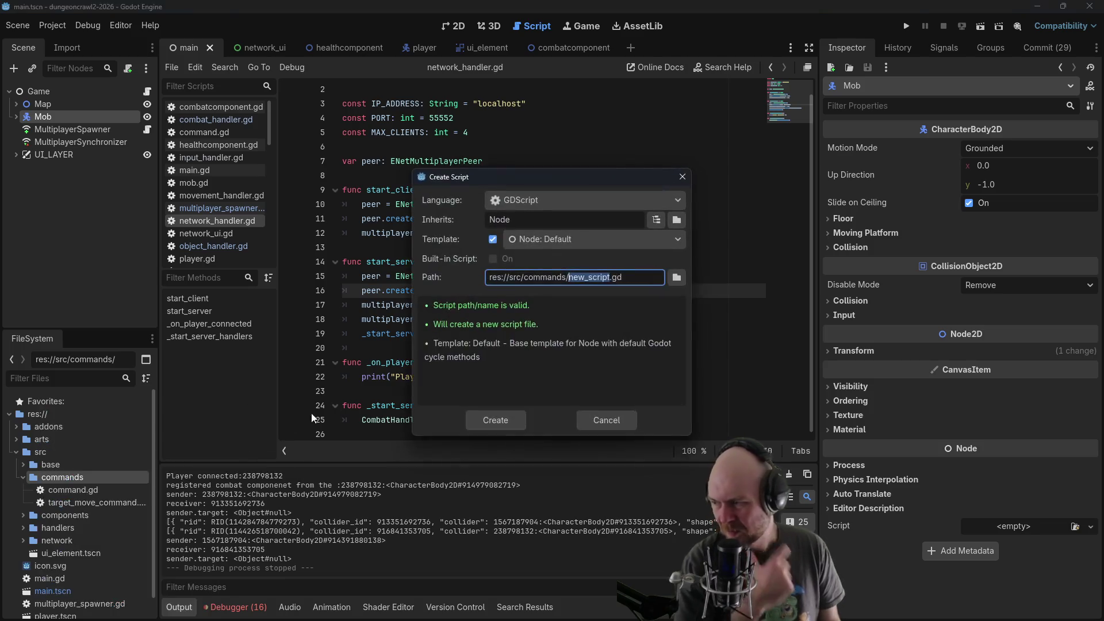
pyautogui.write('target_attack_')
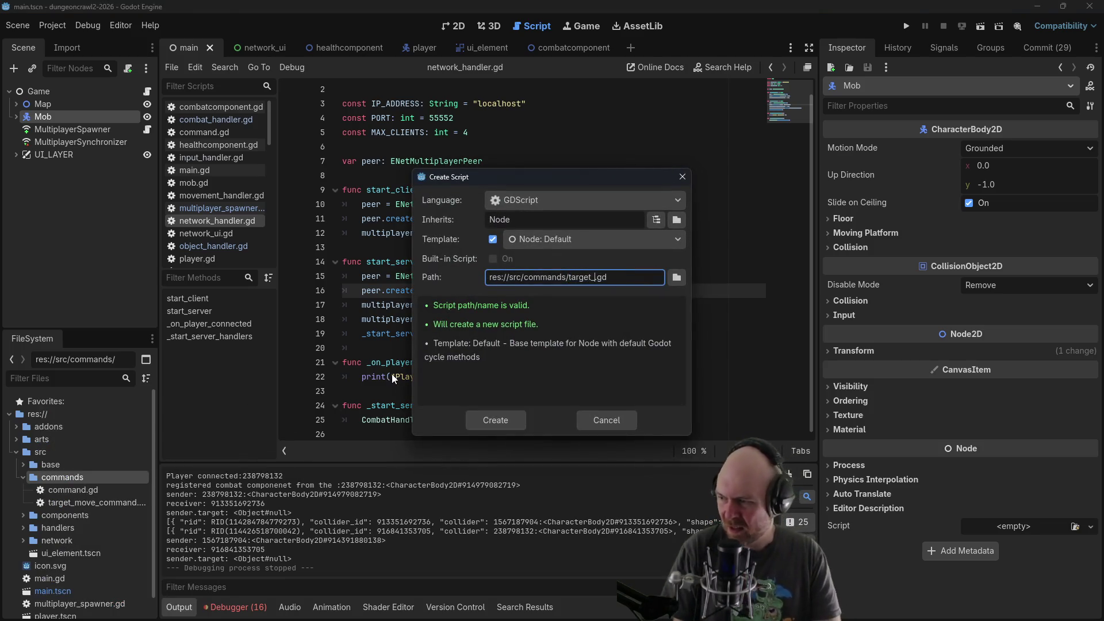
pyautogui.write('command')
pyautogui.press('Return')
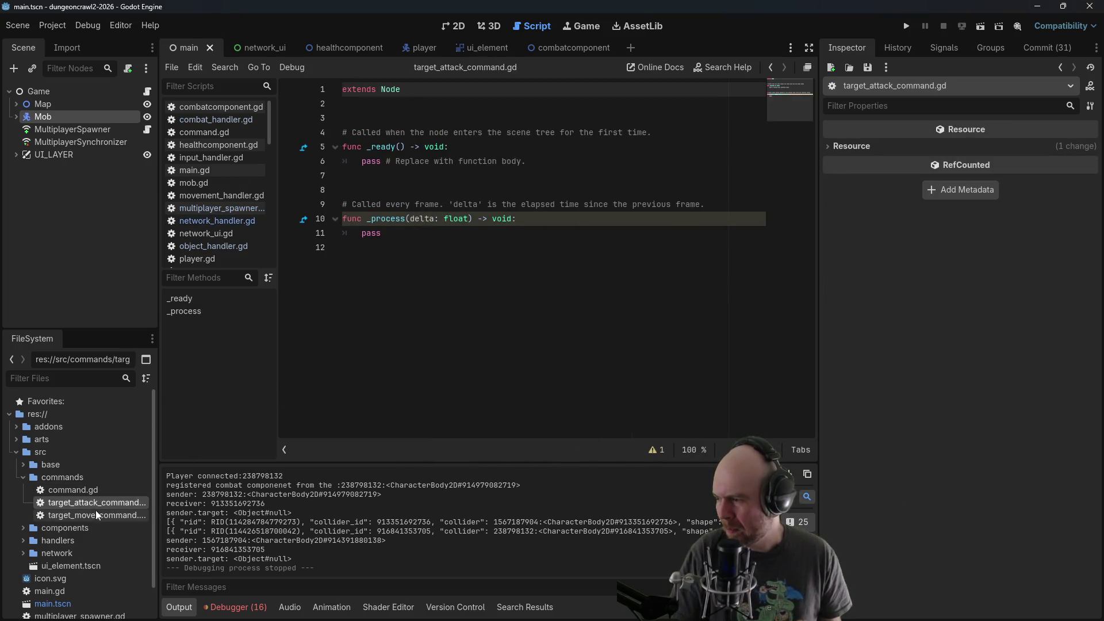
# Copy target_move_command.gd's code into it and rename the class to TargetAttackCommand
pyautogui.doubleClick(95, 515)
pyautogui.moveTo(530, 291)
pyautogui.mouseDown()
pyautogui.moveTo(402, 134)
pyautogui.moveTo(343, 87)
pyautogui.mouseUp()
pyautogui.hotkey('ctrl', 'c')
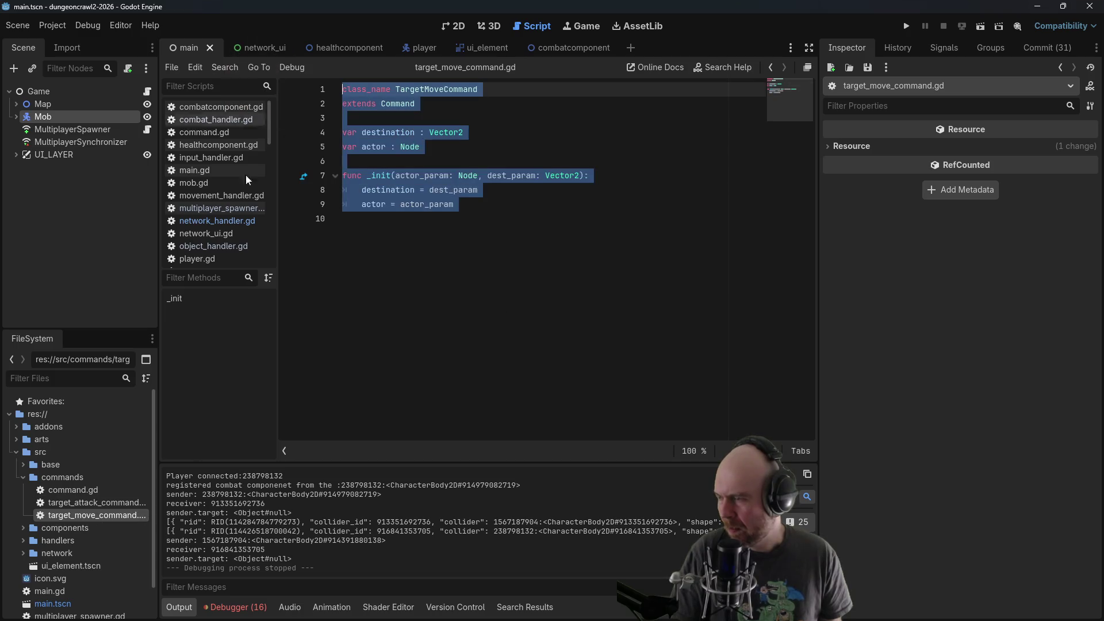
pyautogui.doubleClick(75, 504)
pyautogui.hotkey('ctrl', 'a')
pyautogui.hotkey('ctrl', 'v')
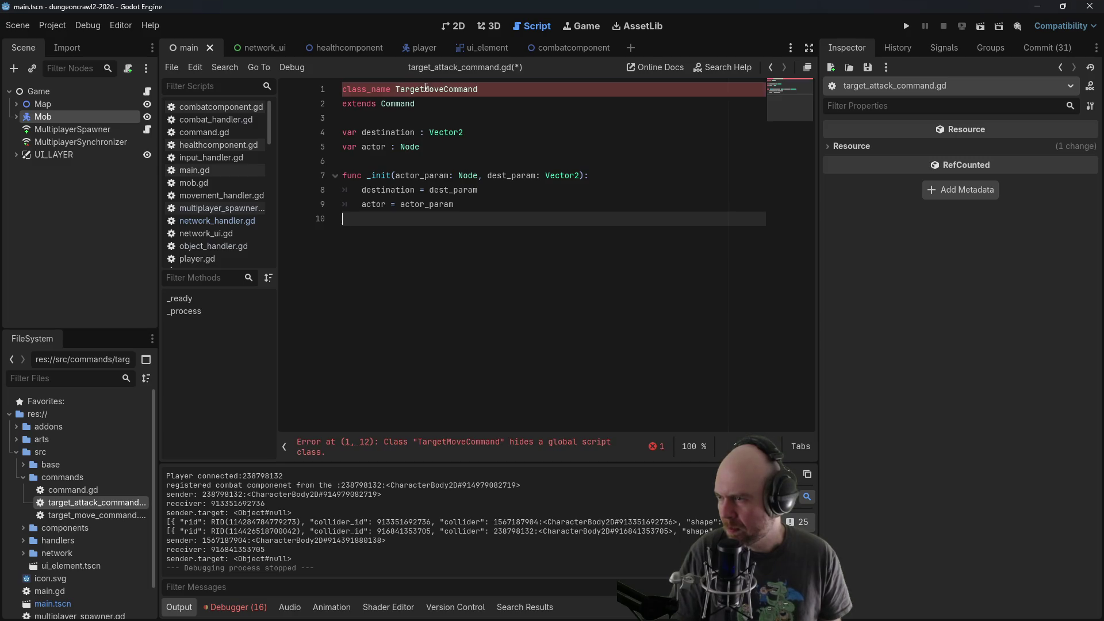
pyautogui.moveTo(425, 89); pyautogui.dragTo(445, 89)
pyautogui.write('Attack')
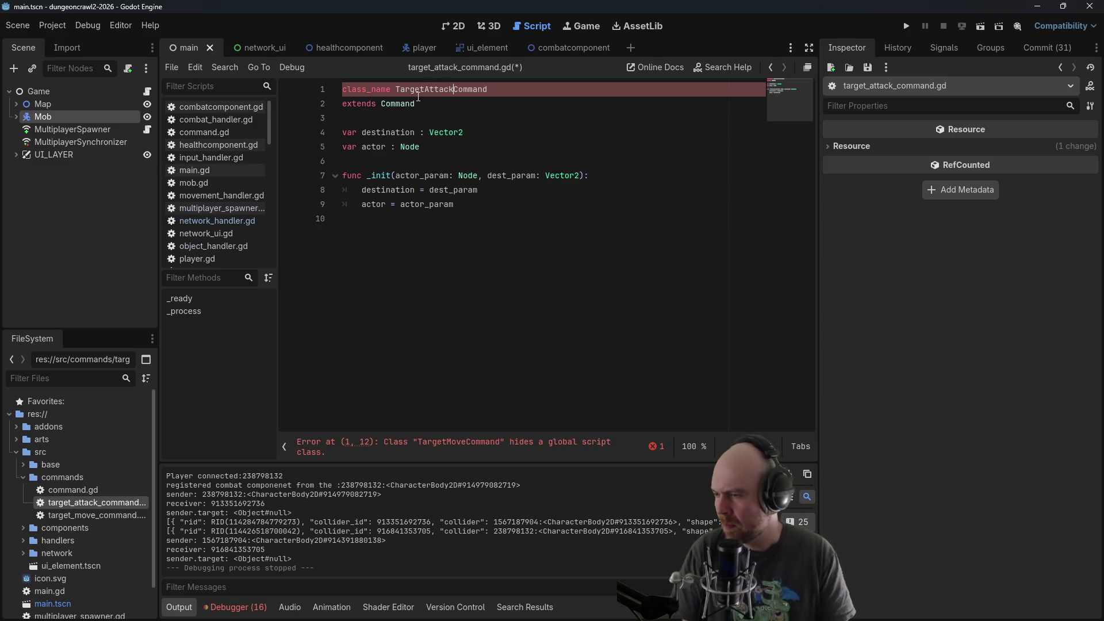
# Replace the destination variable with 'target : Node'
pyautogui.click(406, 146)
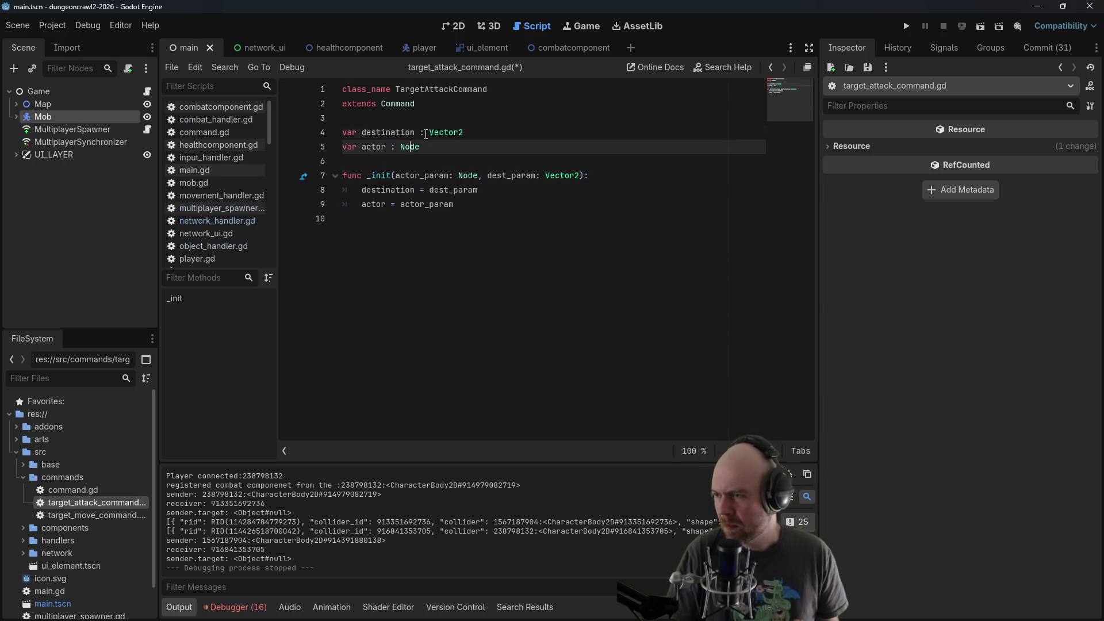
pyautogui.click(425, 134)
pyautogui.moveTo(426, 134)
pyautogui.mouseDown()
pyautogui.moveTo(361, 133)
pyautogui.moveTo(451, 132)
pyautogui.mouseUp()
pyautogui.write('target : ')
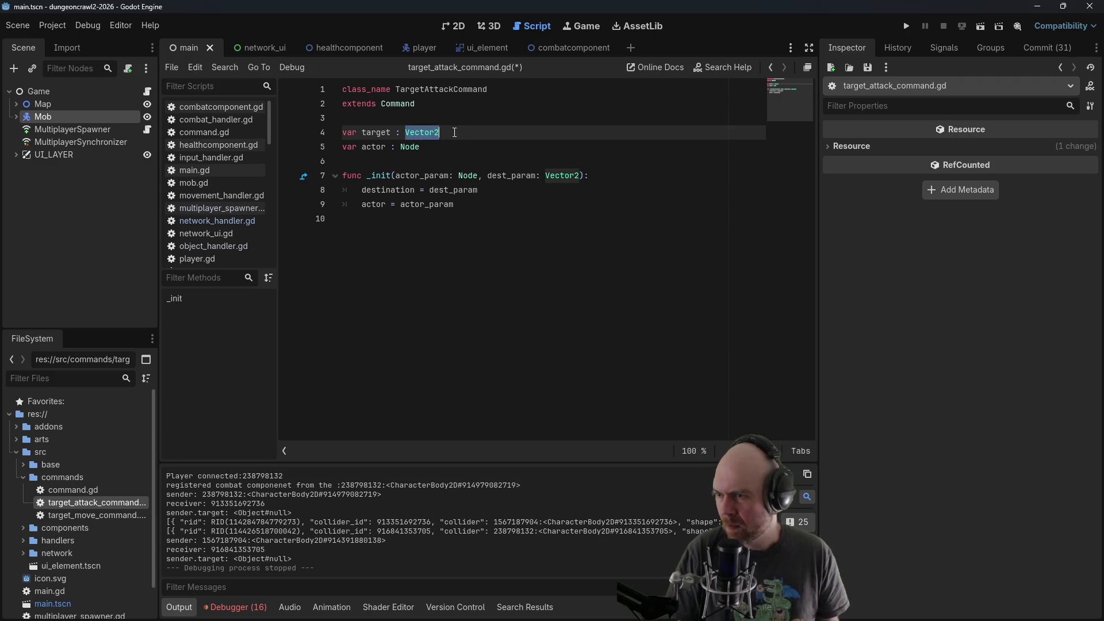
pyautogui.write('Node')
pyautogui.click(704, 225)
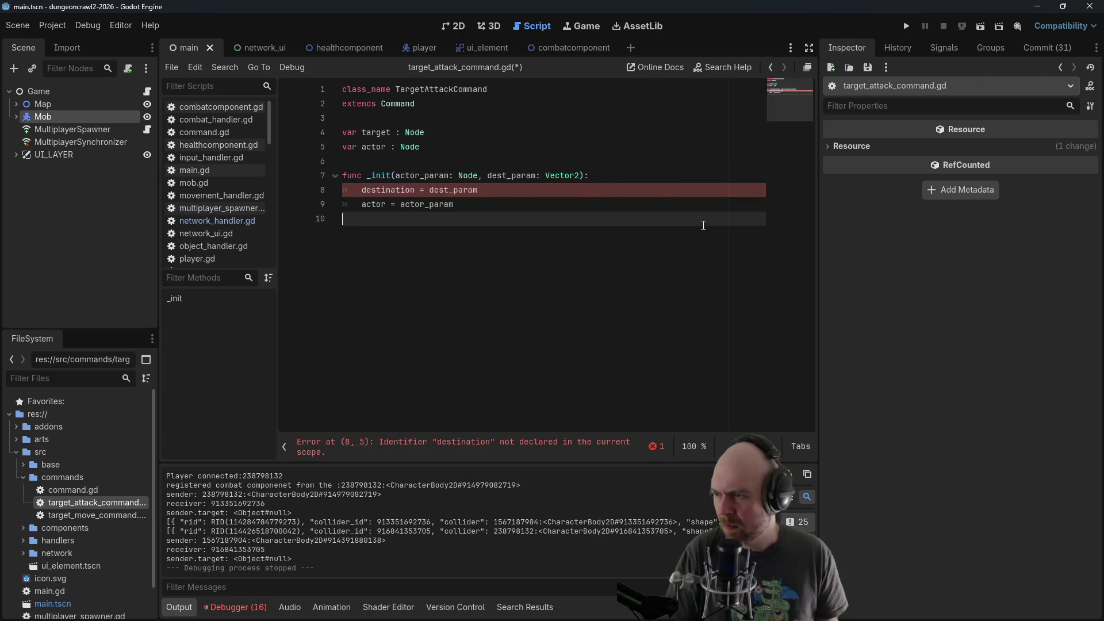
# Change the constructor to take target_param: Node, assign target = target_param, and save
pyautogui.moveTo(506, 176); pyautogui.dragTo(488, 176)
pyautogui.write('target')
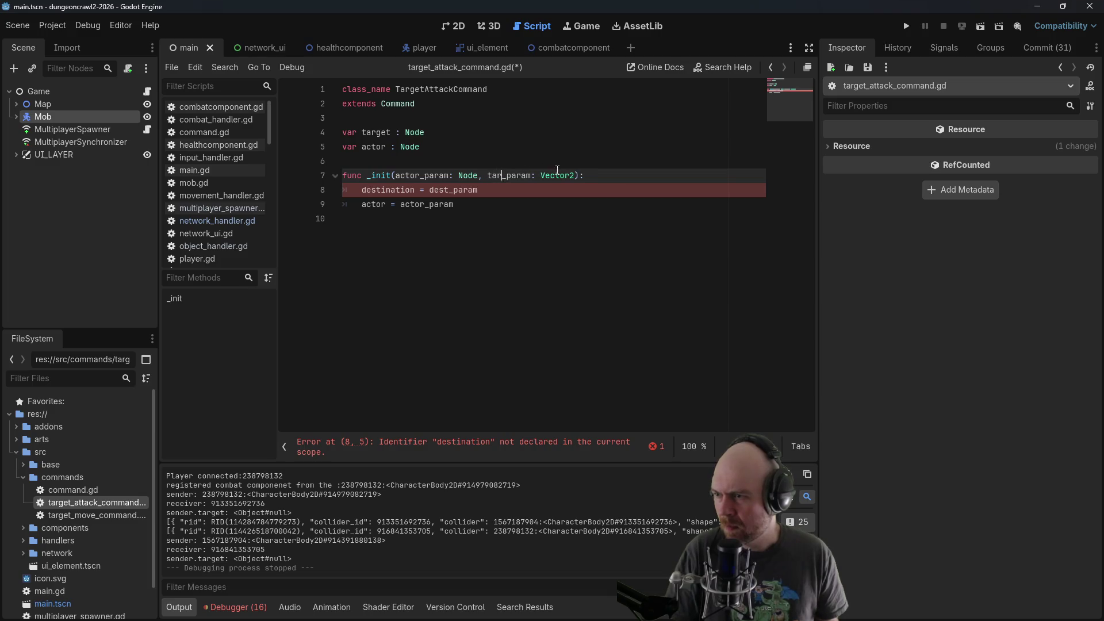
pyautogui.moveTo(554, 176); pyautogui.dragTo(591, 172)
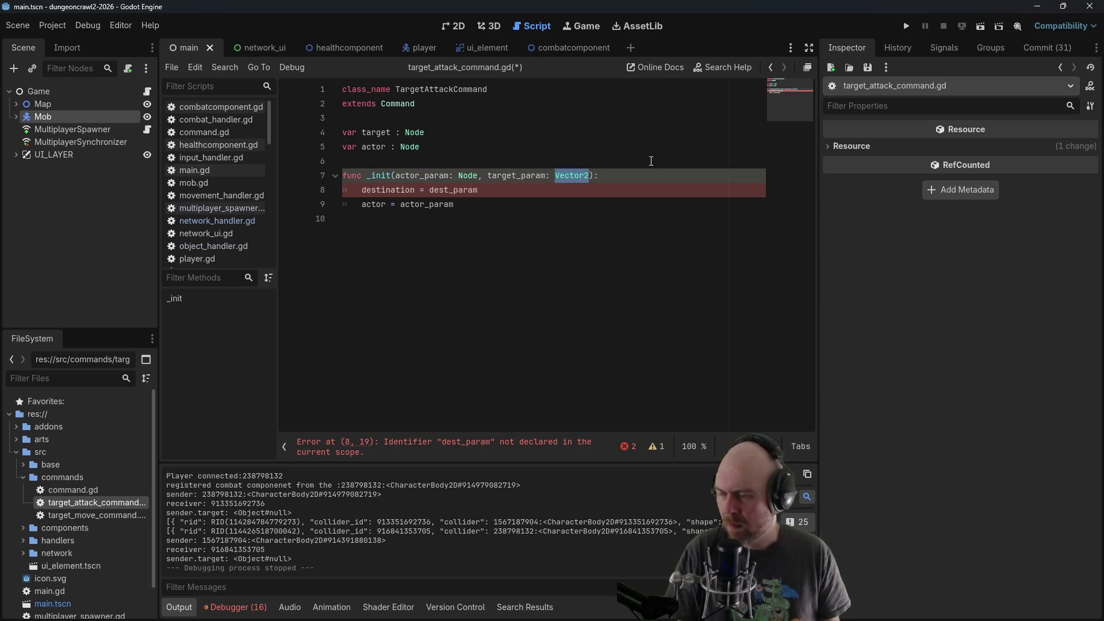
pyautogui.write('Node')
pyautogui.press('Down')
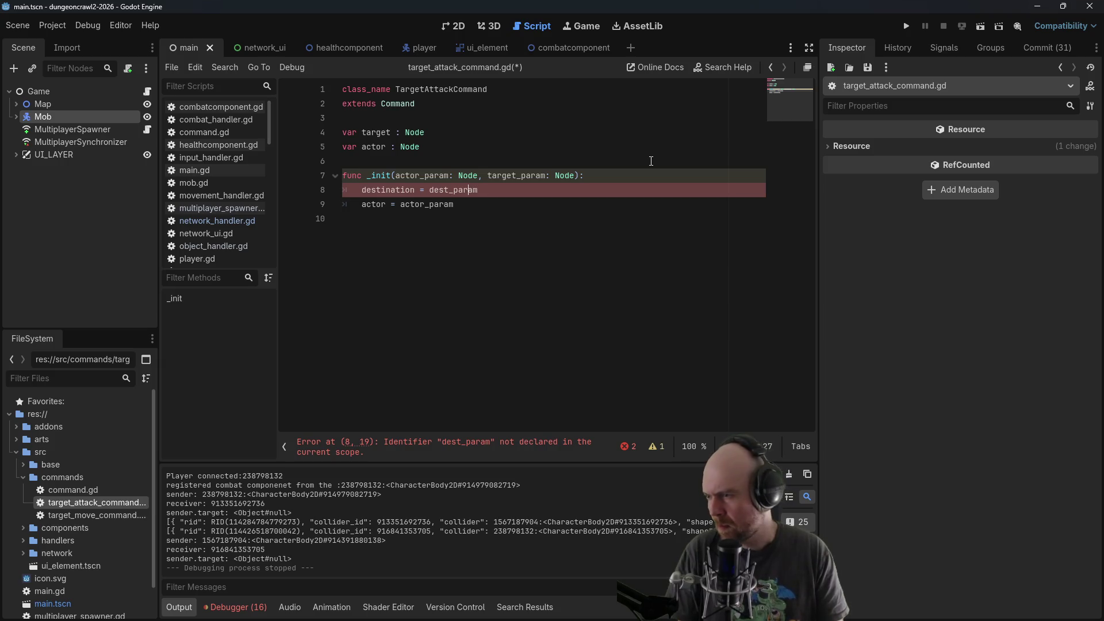
pyautogui.press('BackSpace')
pyautogui.press('BackSpace')
pyautogui.press('BackSpace')
pyautogui.write('target')
pyautogui.press('Right')
pyautogui.press('Right')
pyautogui.press('Right')
pyautogui.press('BackSpace')
pyautogui.press('BackSpace')
pyautogui.press('BackSpace')
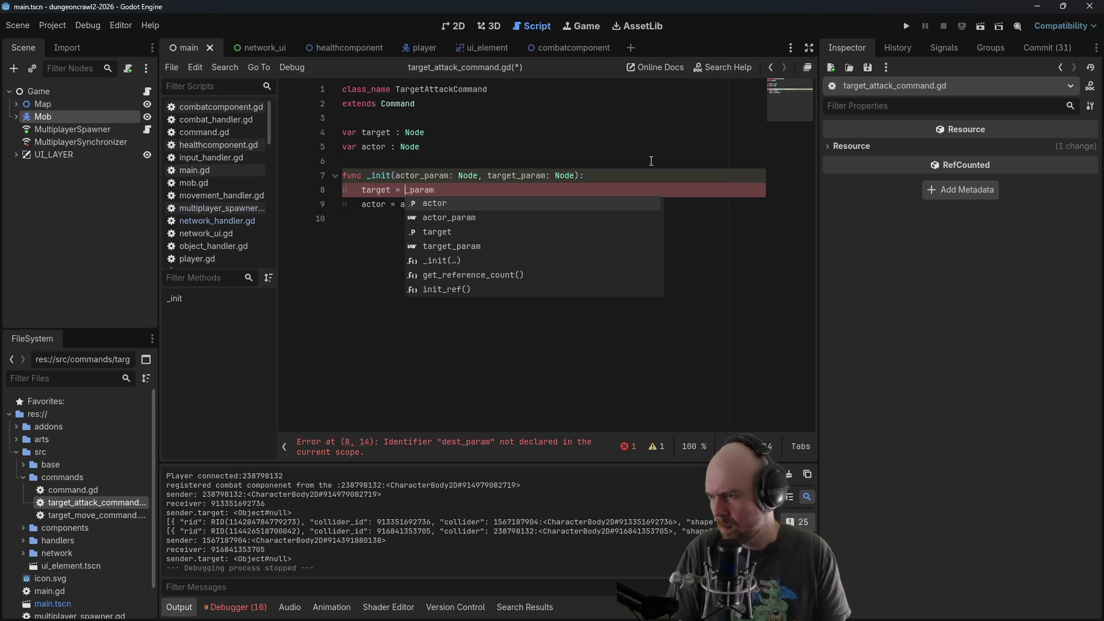
pyautogui.write('target')
pyautogui.click(518, 146)
pyautogui.hotkey('ctrl', 's')
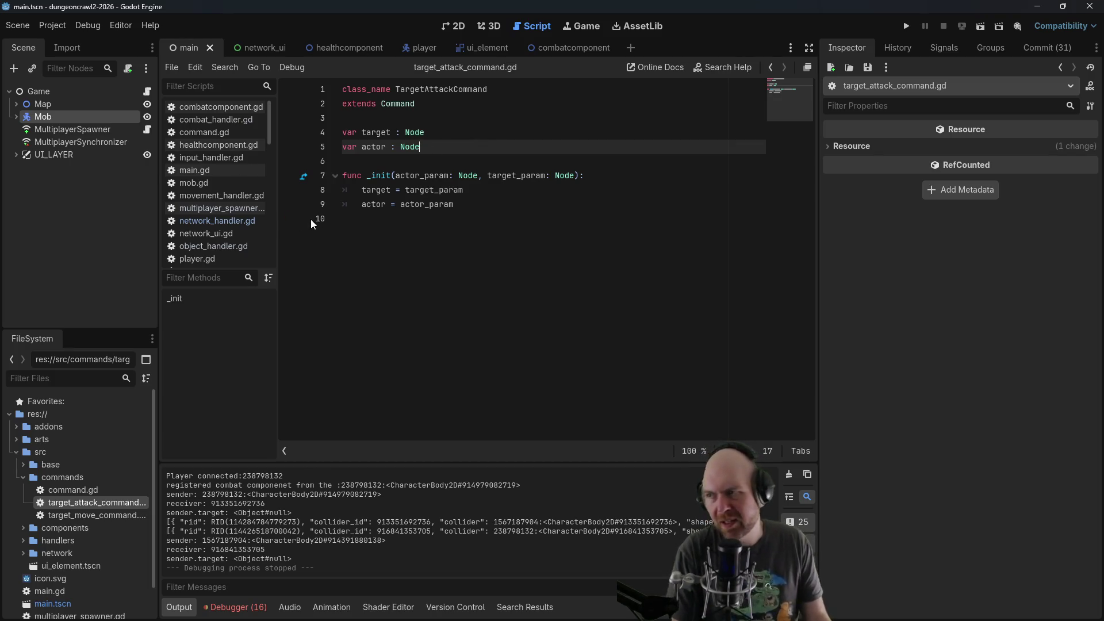
# Open input_handler.gd, check main.gd's process_command, and go to the if collider_id line
pyautogui.click(228, 156)
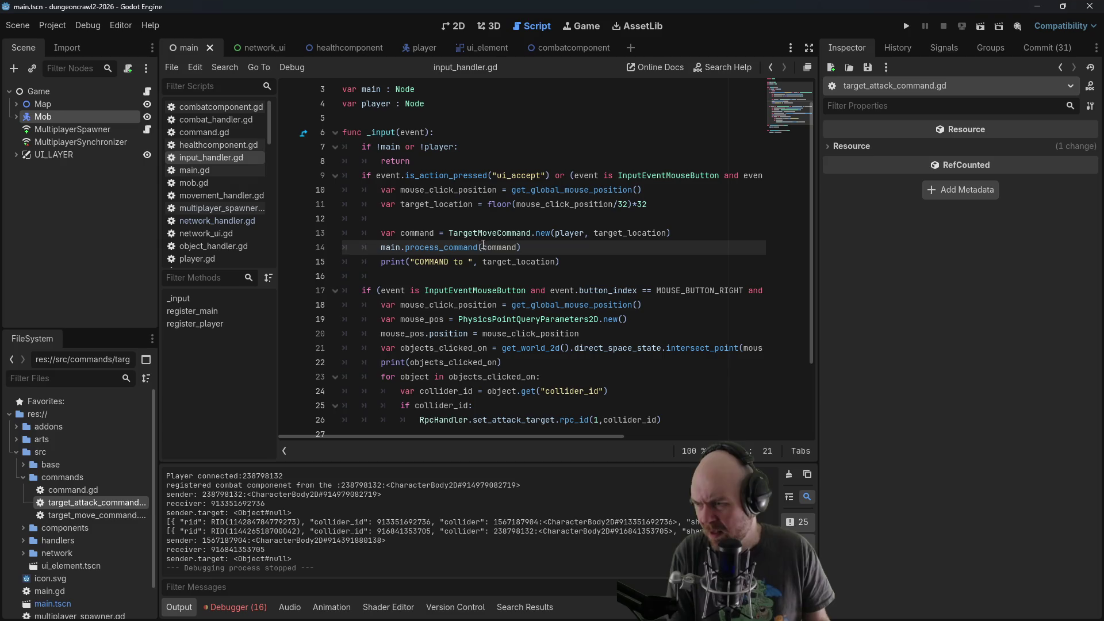
pyautogui.moveTo(473, 252)
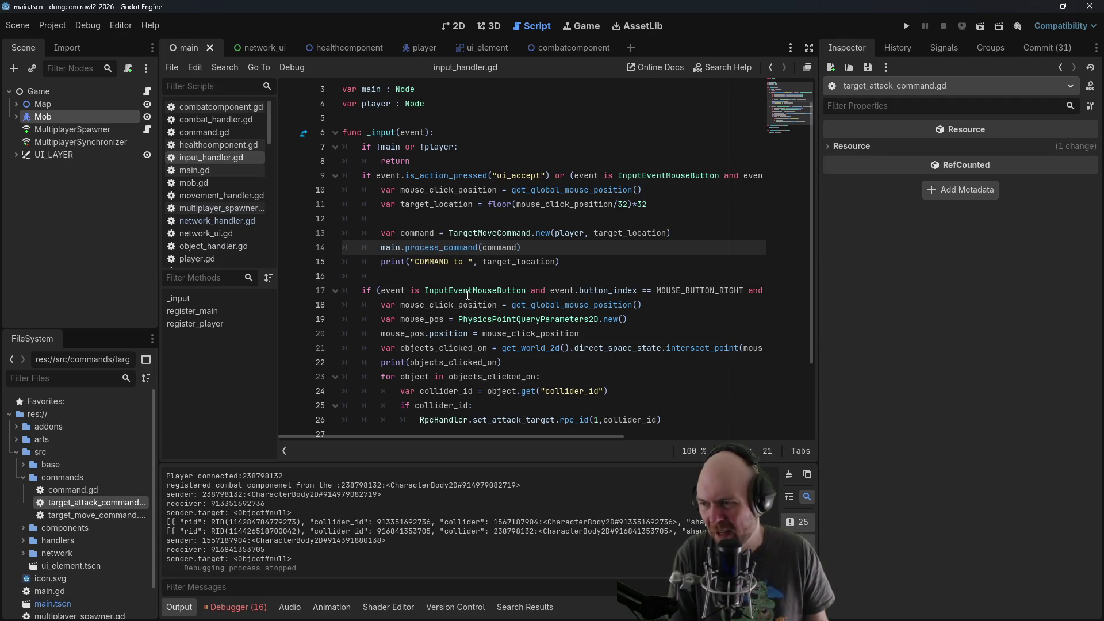
pyautogui.scroll(-3, 468, 294)
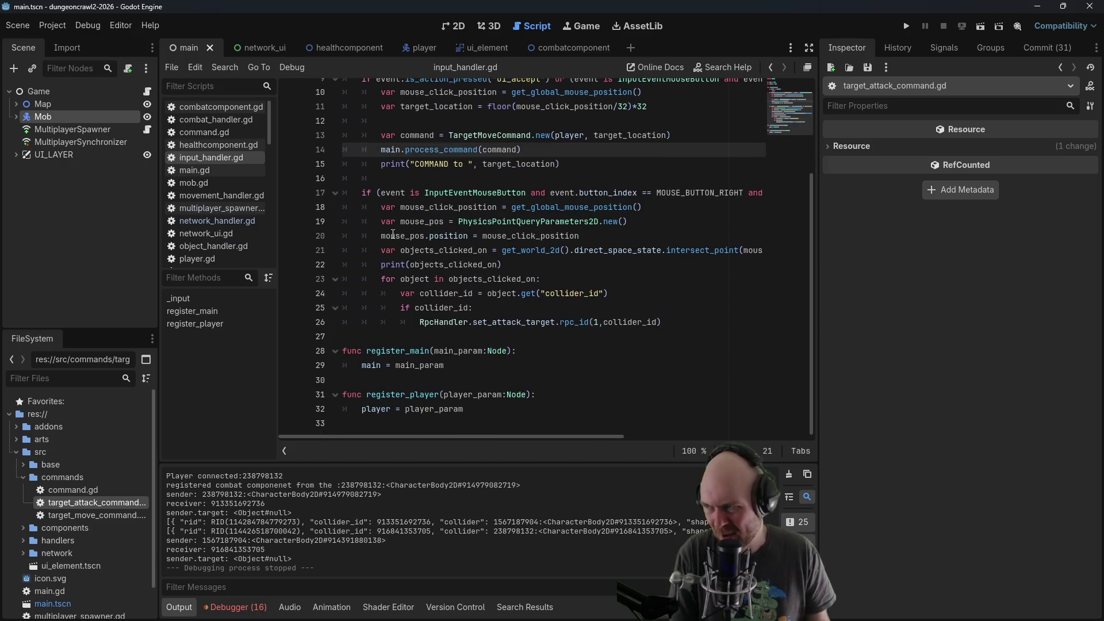
pyautogui.click(223, 168)
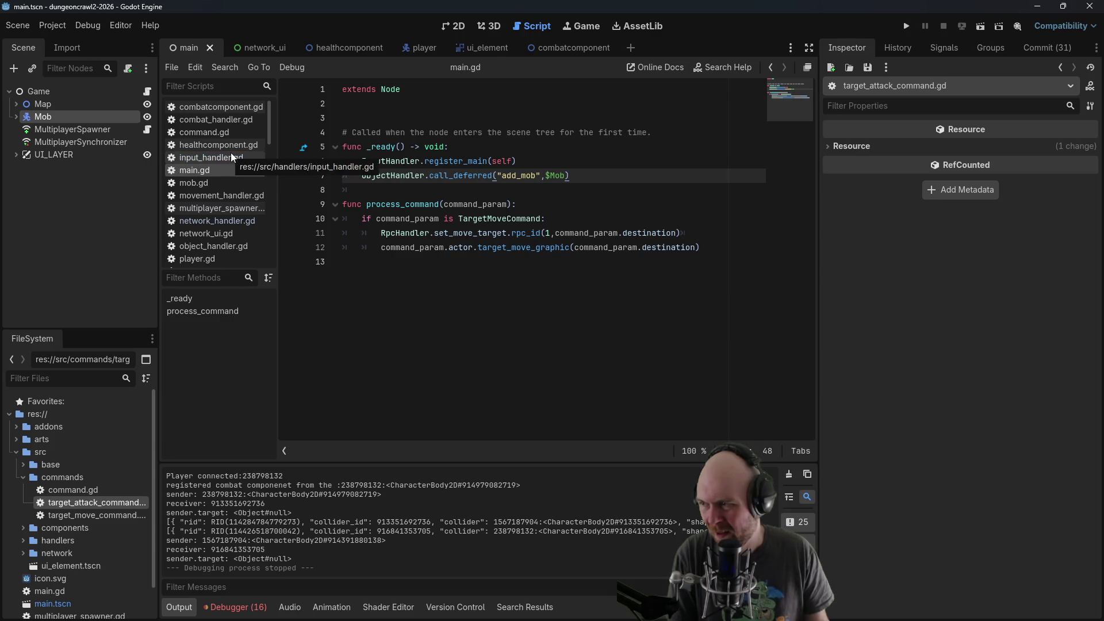
pyautogui.click(231, 153)
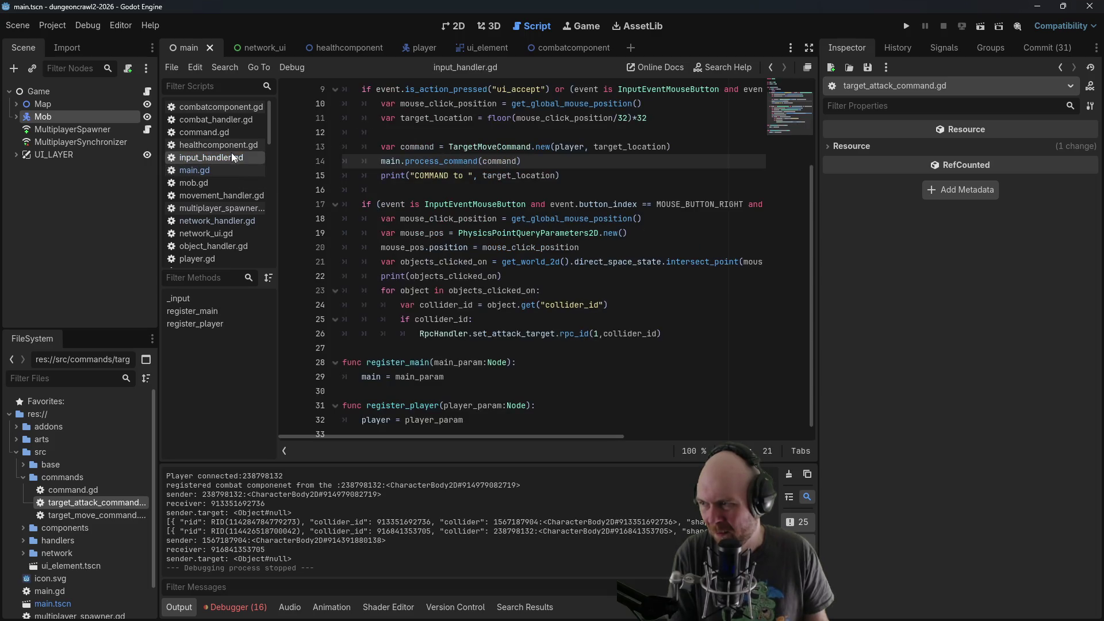
pyautogui.click(390, 161)
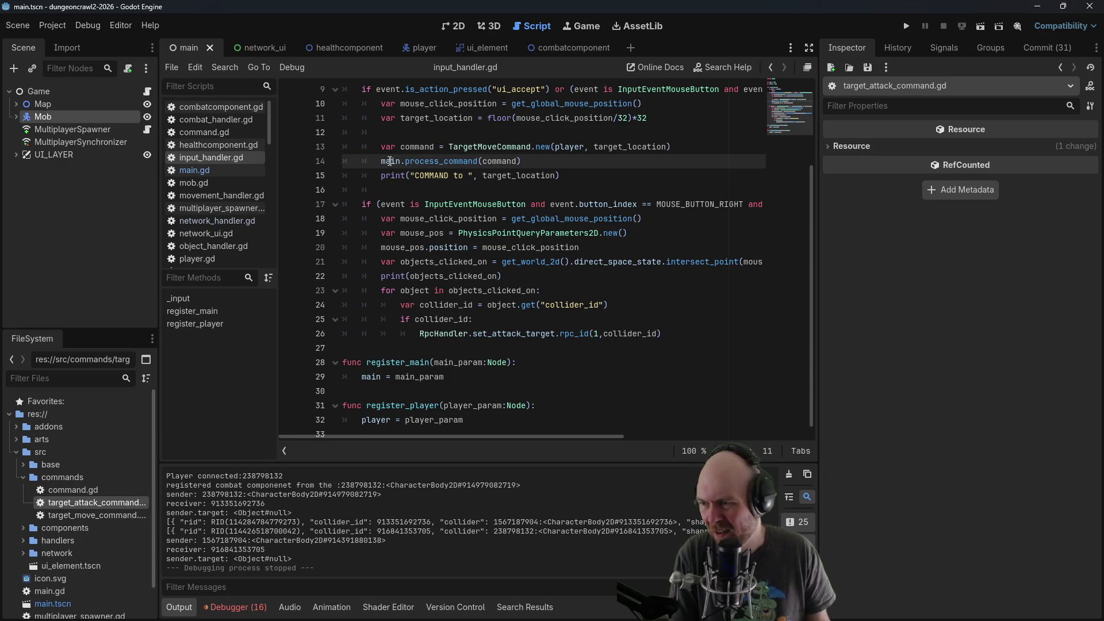
pyautogui.click(381, 276)
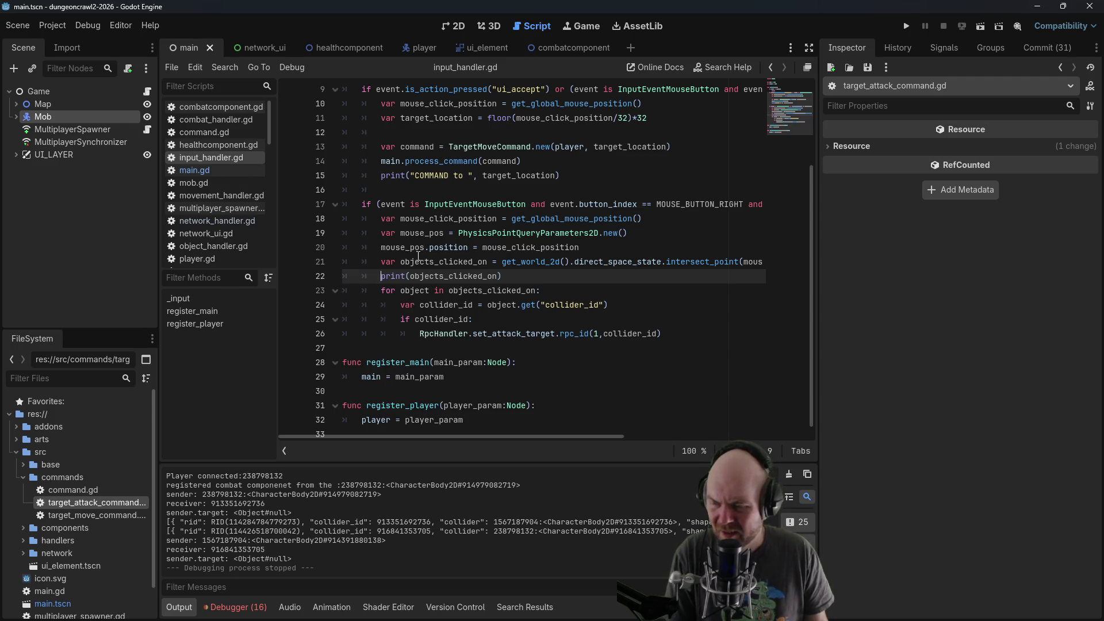
pyautogui.click(450, 315)
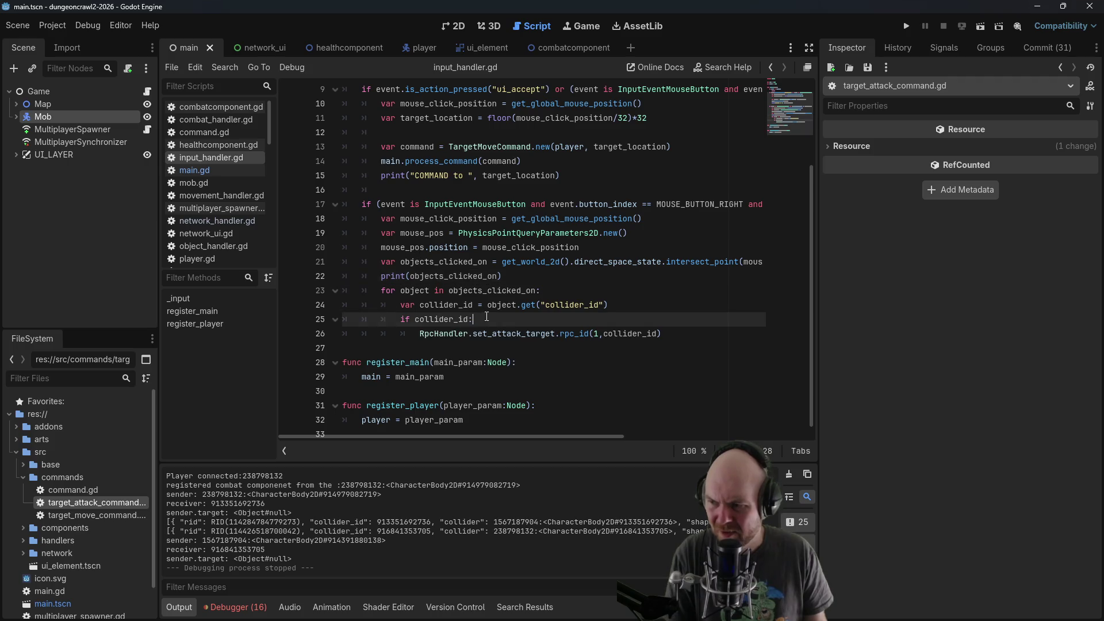
# Add 'var command = TargetAttackCommand.new(player, collider)' under the if collider_id line
pyautogui.press('End')
pyautogui.press('Return')
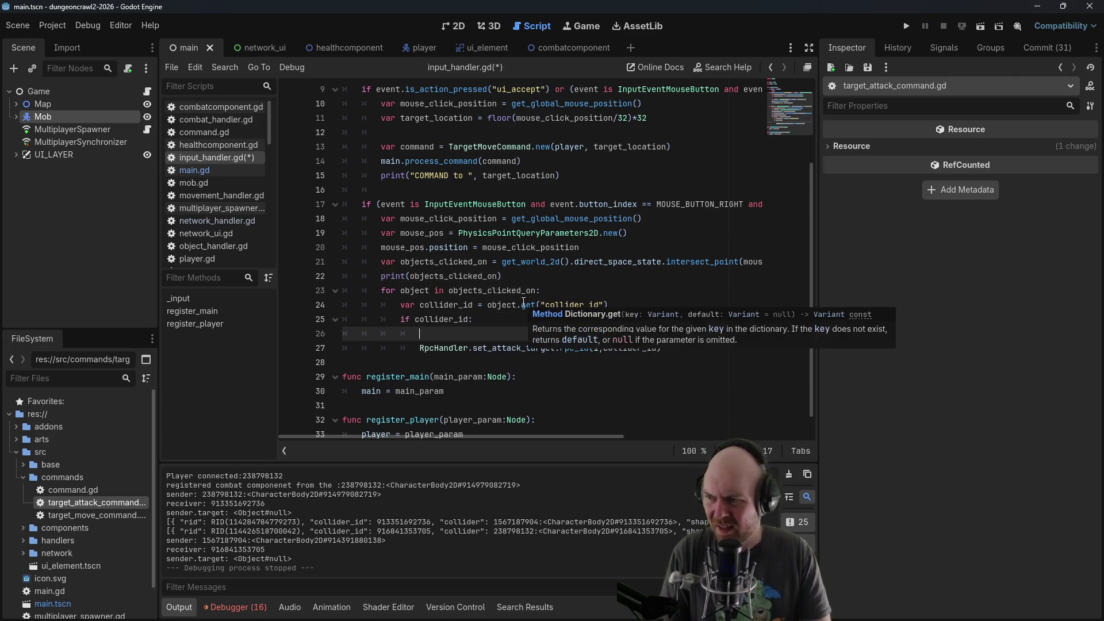
pyautogui.write('var ')
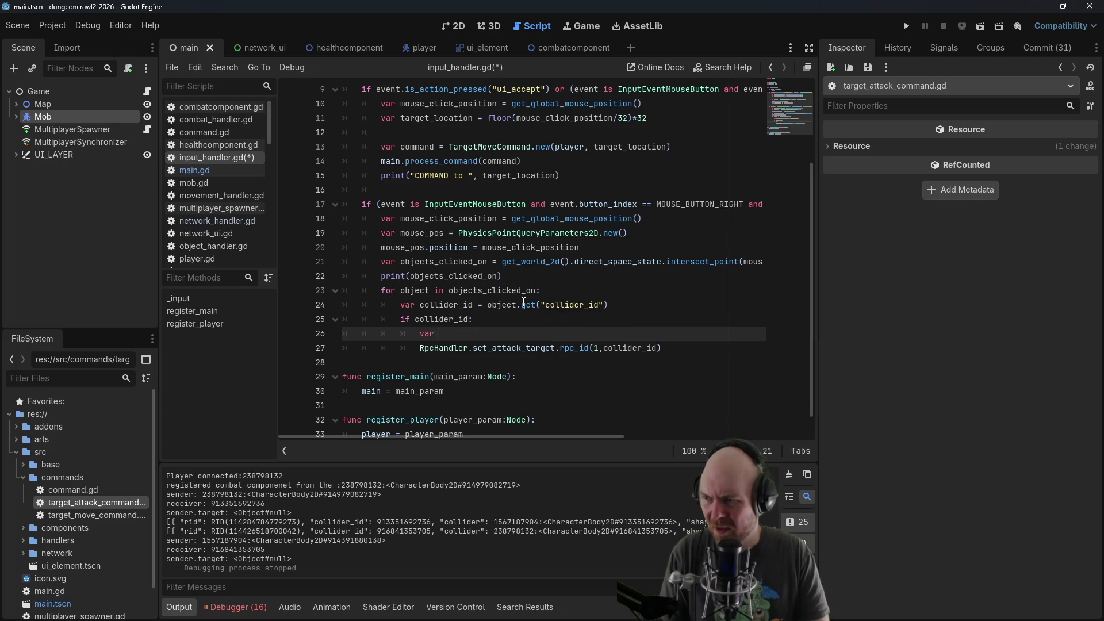
pyautogui.write('command = Tar')
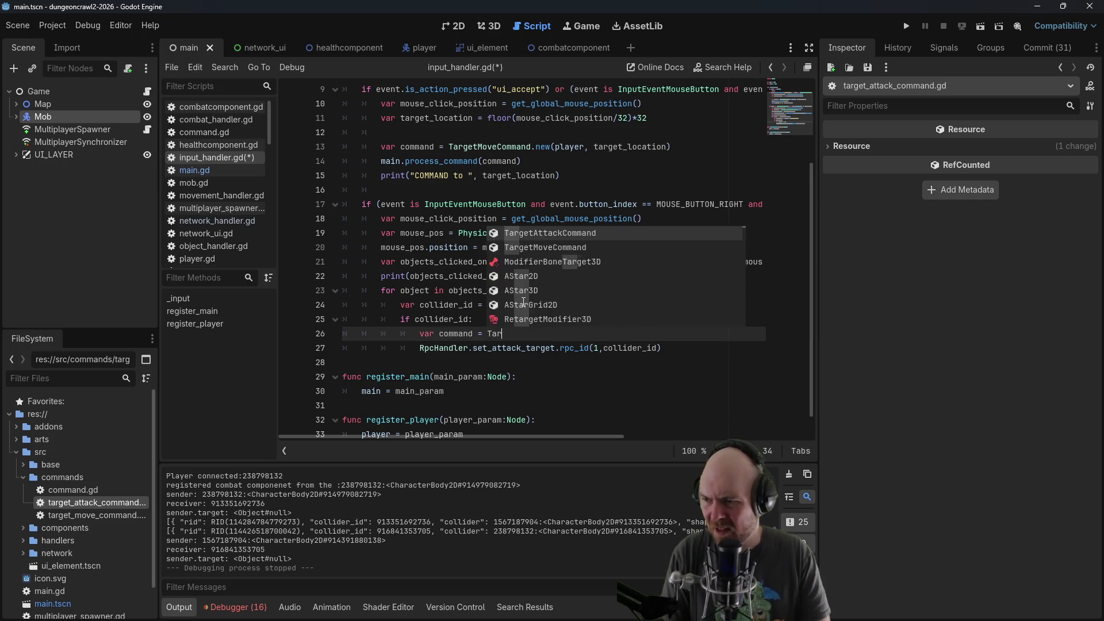
pyautogui.write('getAttackComm')
pyautogui.press('Return')
pyautogui.write('.n')
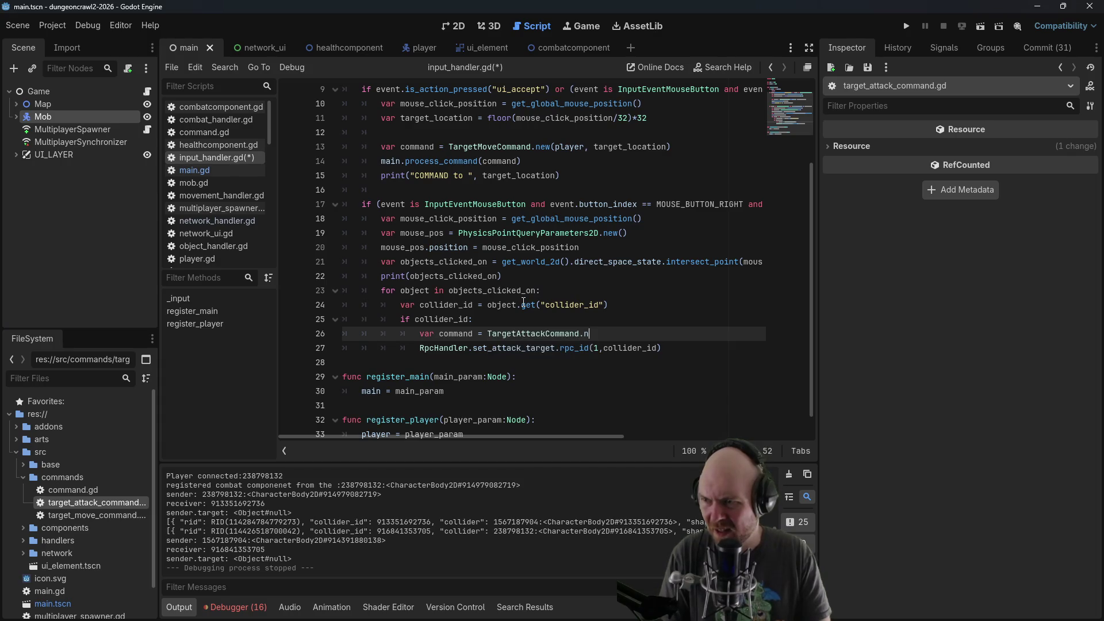
pyautogui.write('ew(player, oll')
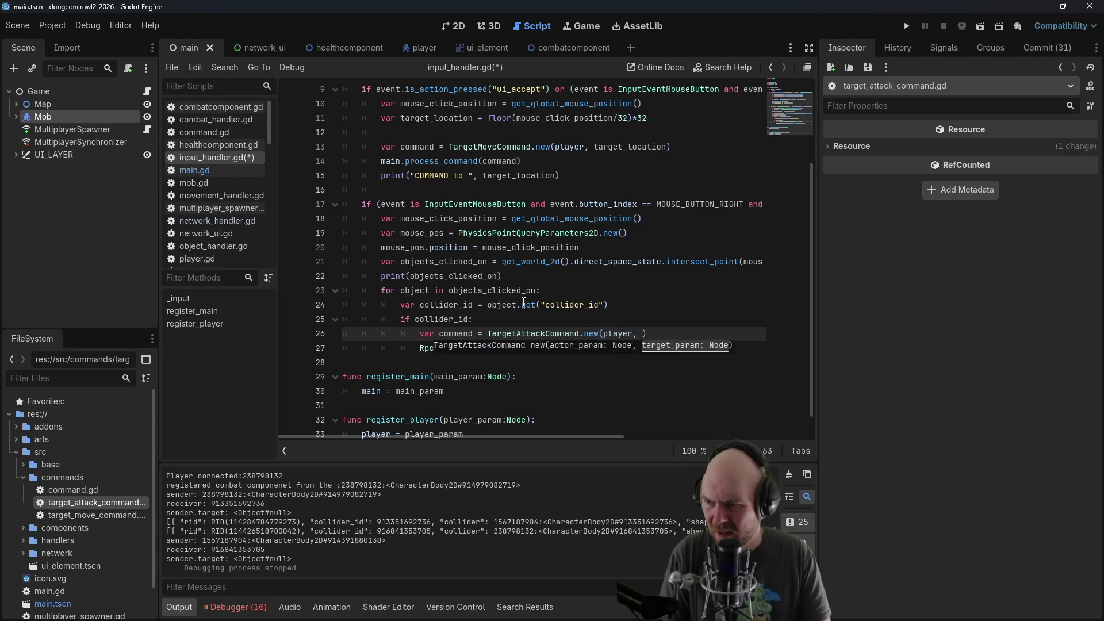
pyautogui.press('BackSpace')
pyautogui.press('BackSpace')
pyautogui.press('BackSpace')
pyautogui.write('collider')
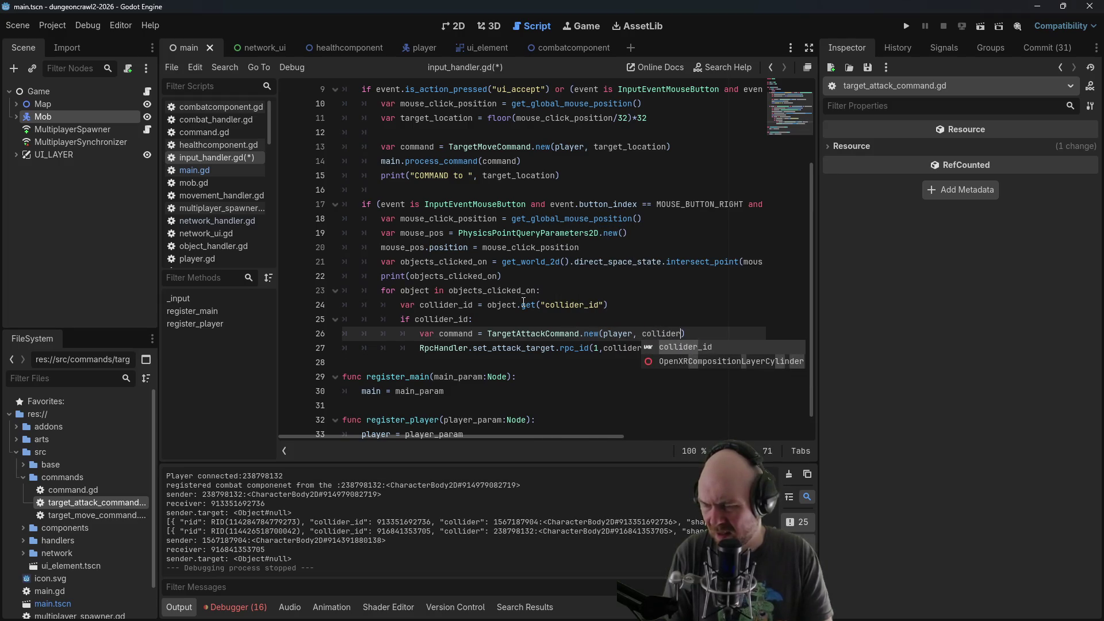
# Rename collider_id to collider in the variable, dictionary key and if check
pyautogui.click(528, 305)
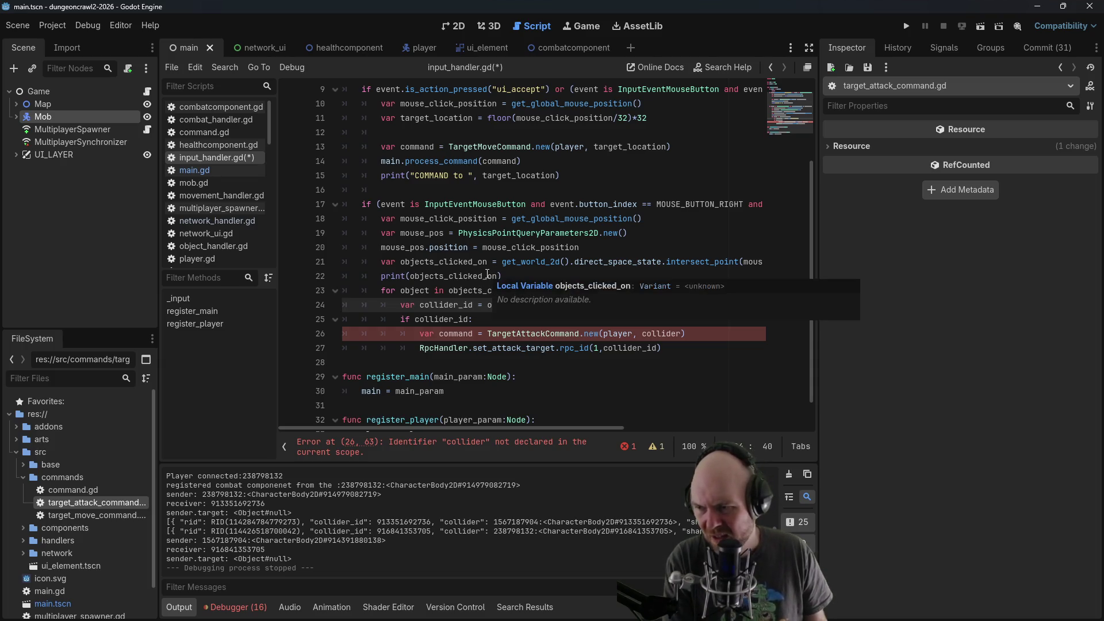
pyautogui.click(507, 233)
pyautogui.click(498, 262)
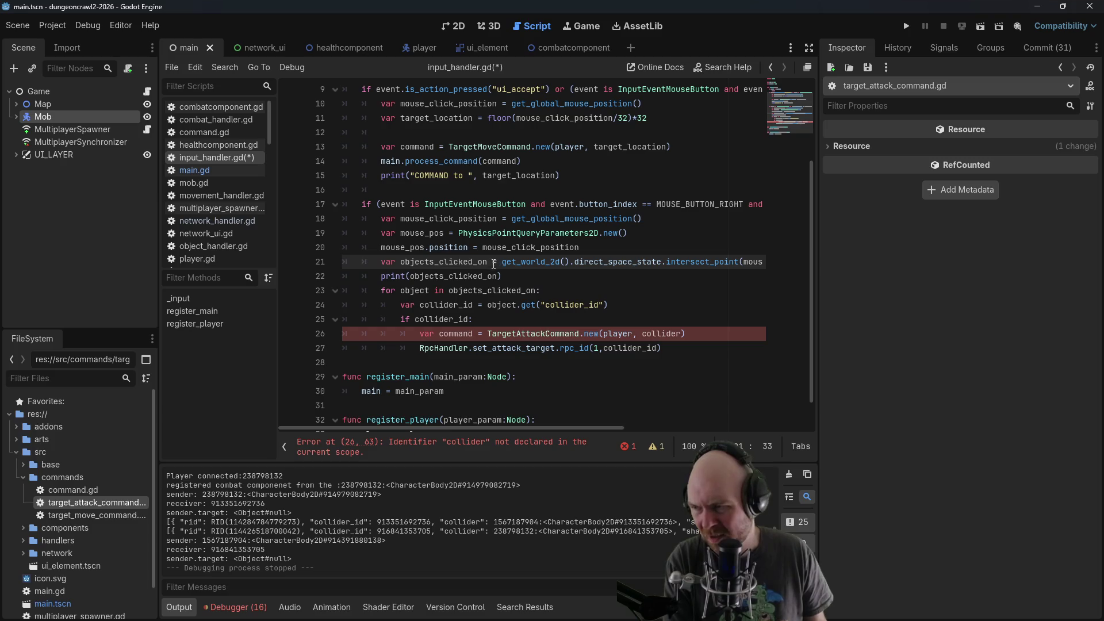
pyautogui.click(479, 276)
pyautogui.click(454, 295)
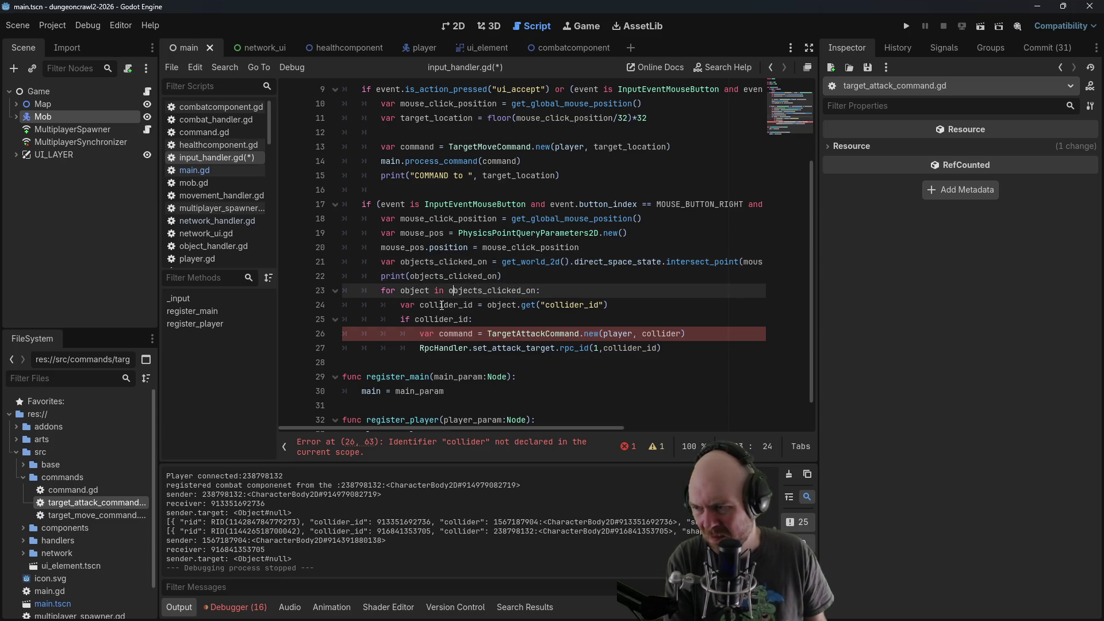
pyautogui.click(439, 304)
pyautogui.moveTo(472, 304); pyautogui.dragTo(460, 305)
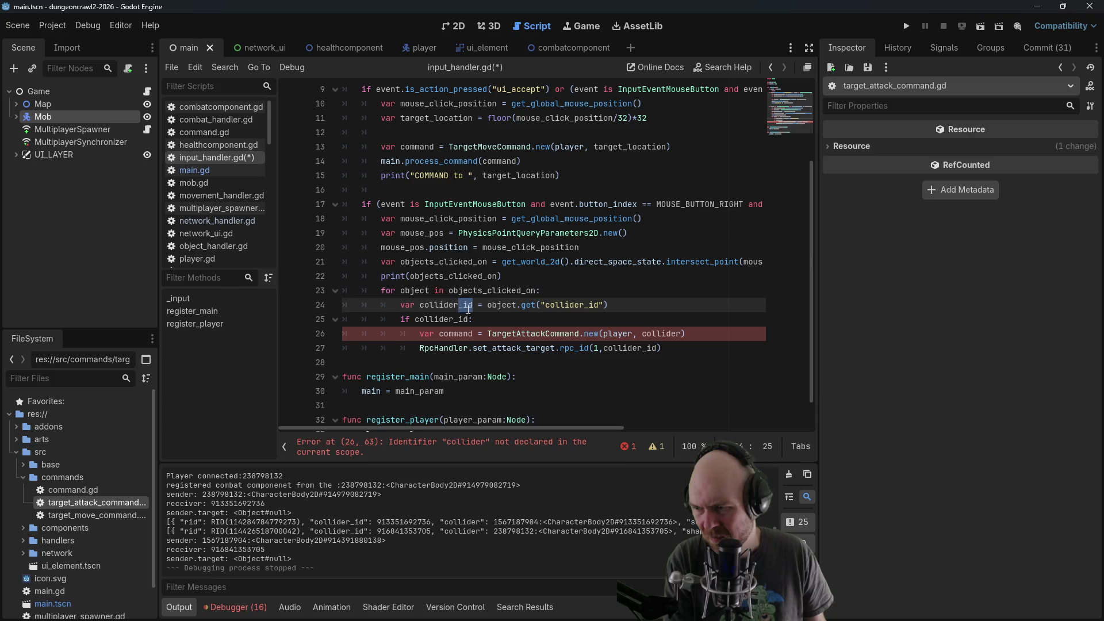
pyautogui.press('BackSpace')
pyautogui.click(585, 305)
pyautogui.press('BackSpace')
pyautogui.press('BackSpace')
pyautogui.press('BackSpace')
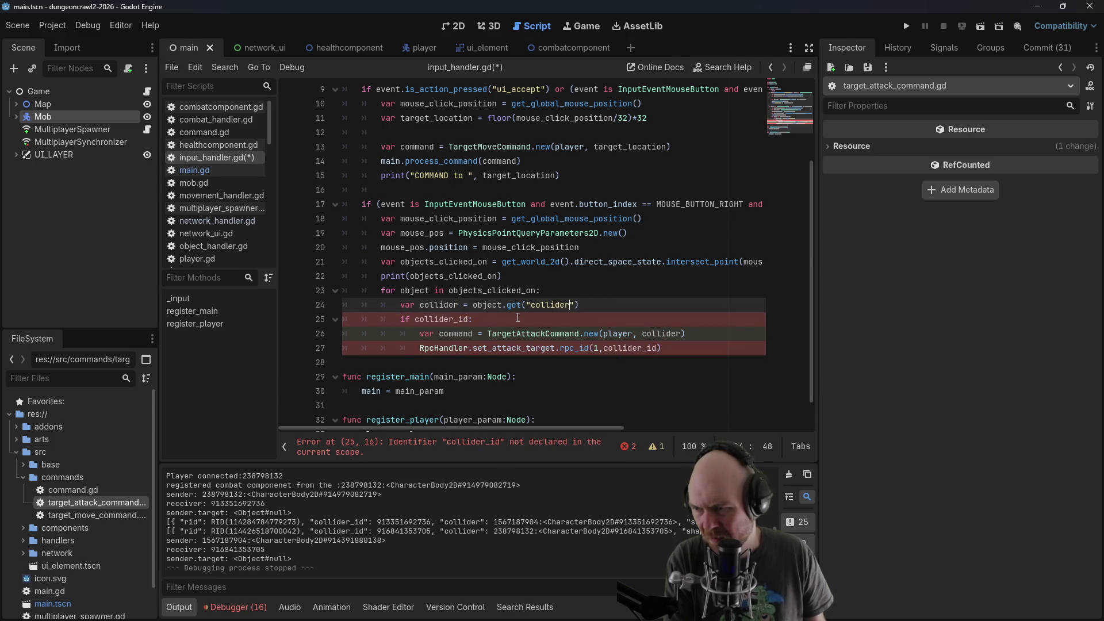
pyautogui.click(467, 321)
pyautogui.click(590, 324)
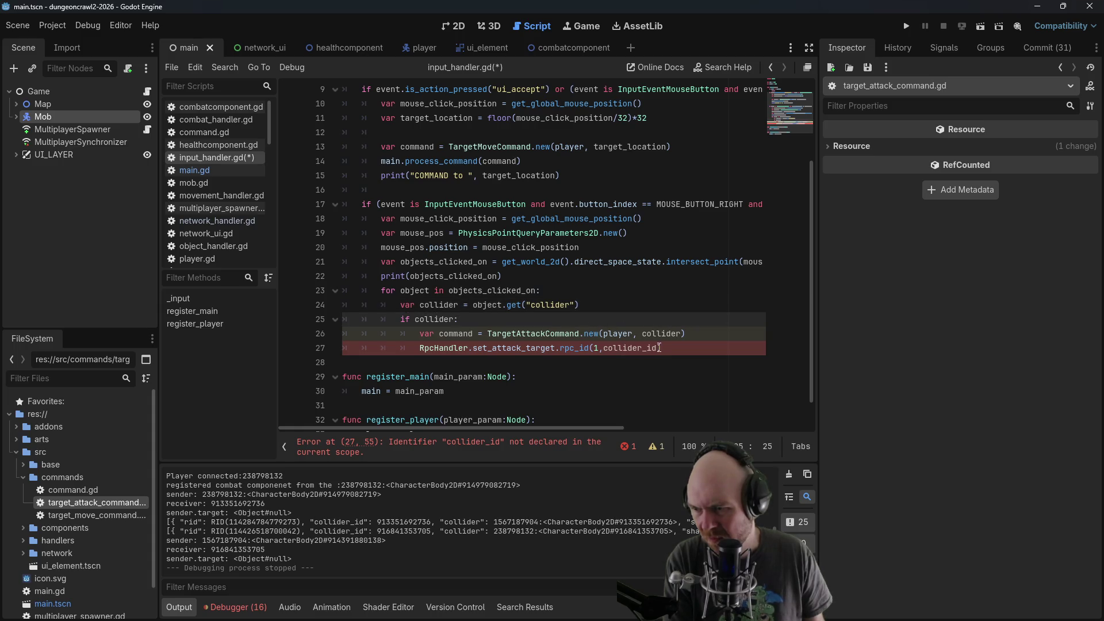
# Add main.process_command(command) above the RPC call and save
pyautogui.click(668, 348)
pyautogui.moveTo(669, 348); pyautogui.dragTo(420, 348)
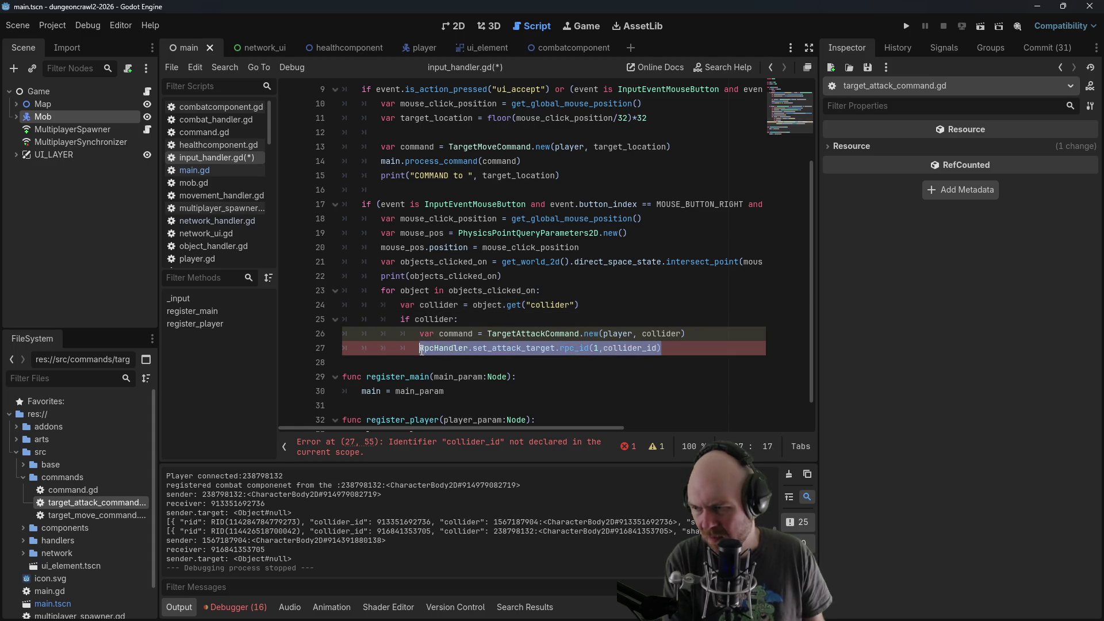
pyautogui.click(421, 348)
pyautogui.press('Return')
pyautogui.press('Up')
pyautogui.write('main.process_command(command')
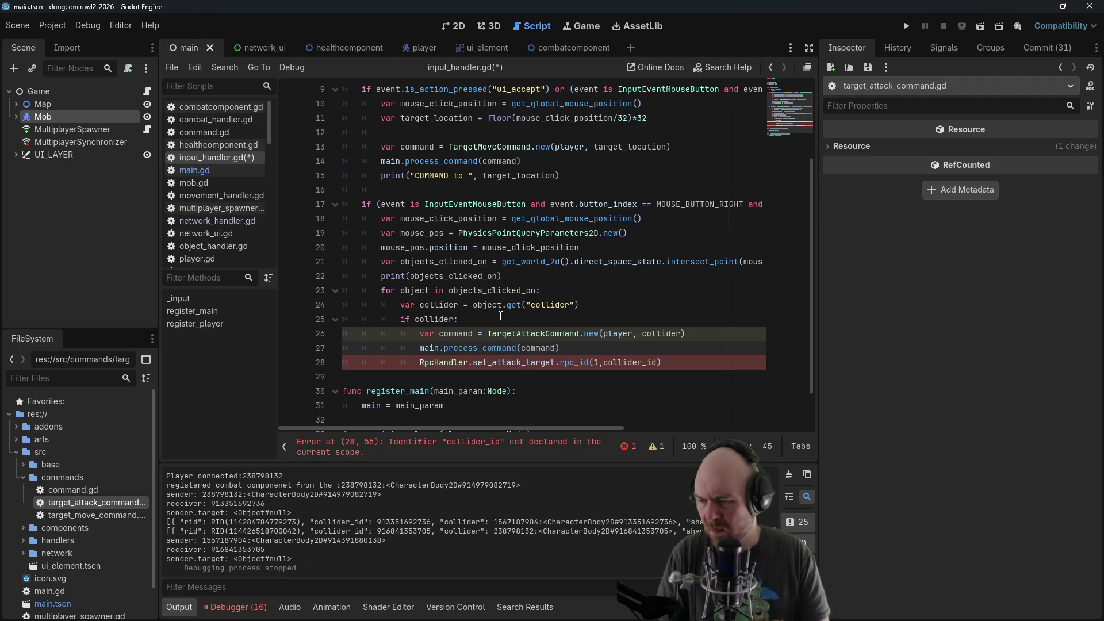
pyautogui.hotkey('ctrl', 's')
# Delete the RpcHandler.set_attack_target line and save input_handler.gd
pyautogui.click(477, 371)
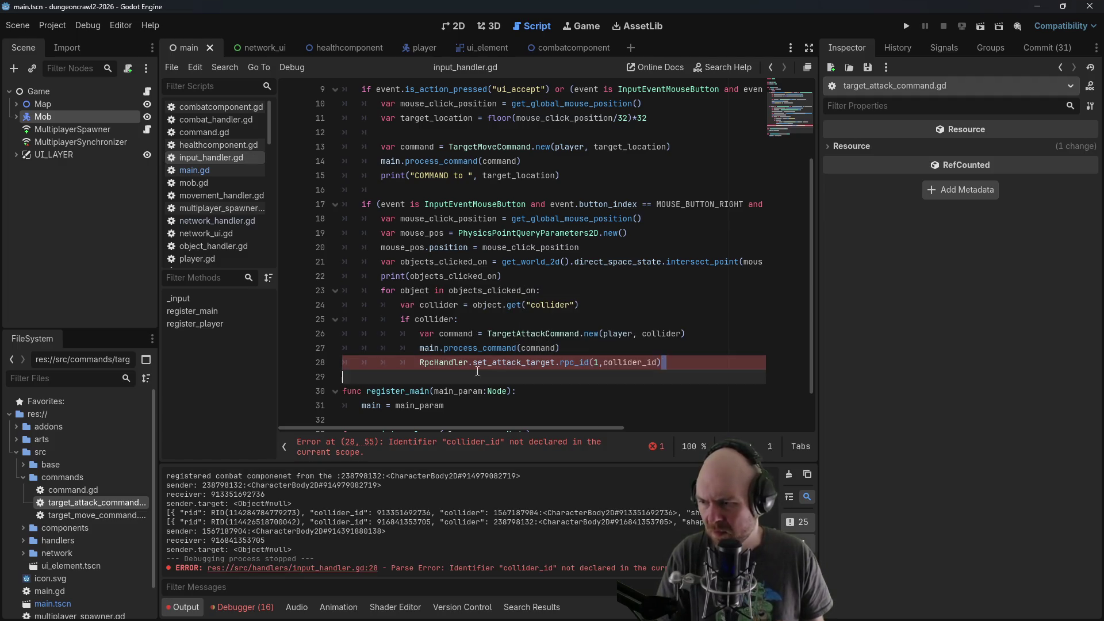
pyautogui.press('Up')
pyautogui.press('Home')
pyautogui.hotkey('shift', 'End')
pyautogui.hotkey('ctrl', 'c')
pyautogui.press('BackSpace')
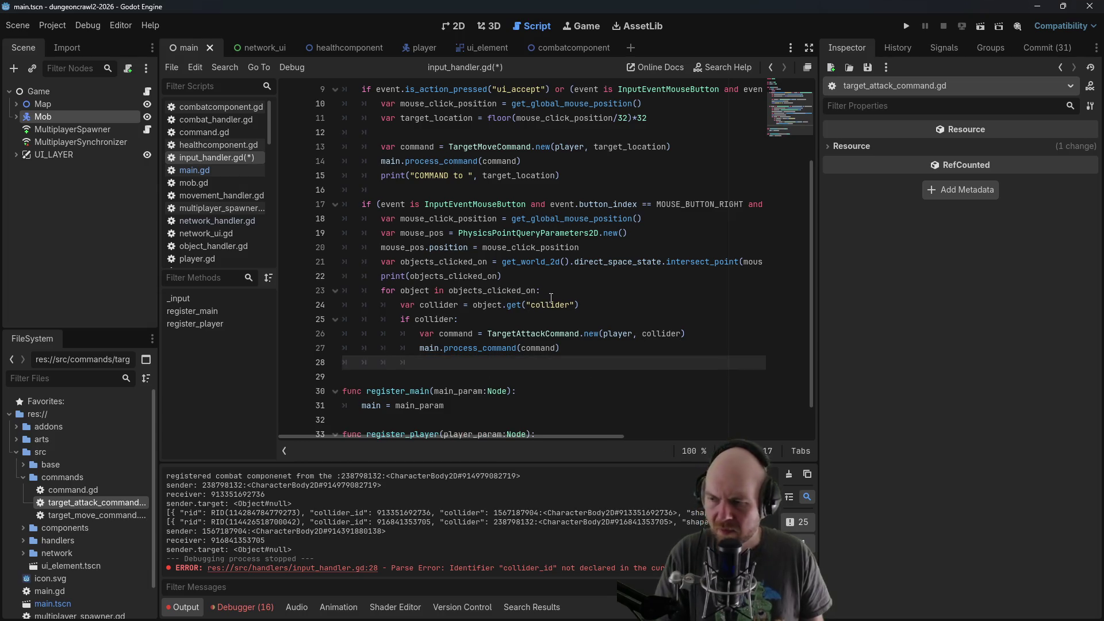
pyautogui.press('BackSpace')
pyautogui.press('BackSpace')
pyautogui.press('BackSpace')
pyautogui.hotkey('ctrl', 's')
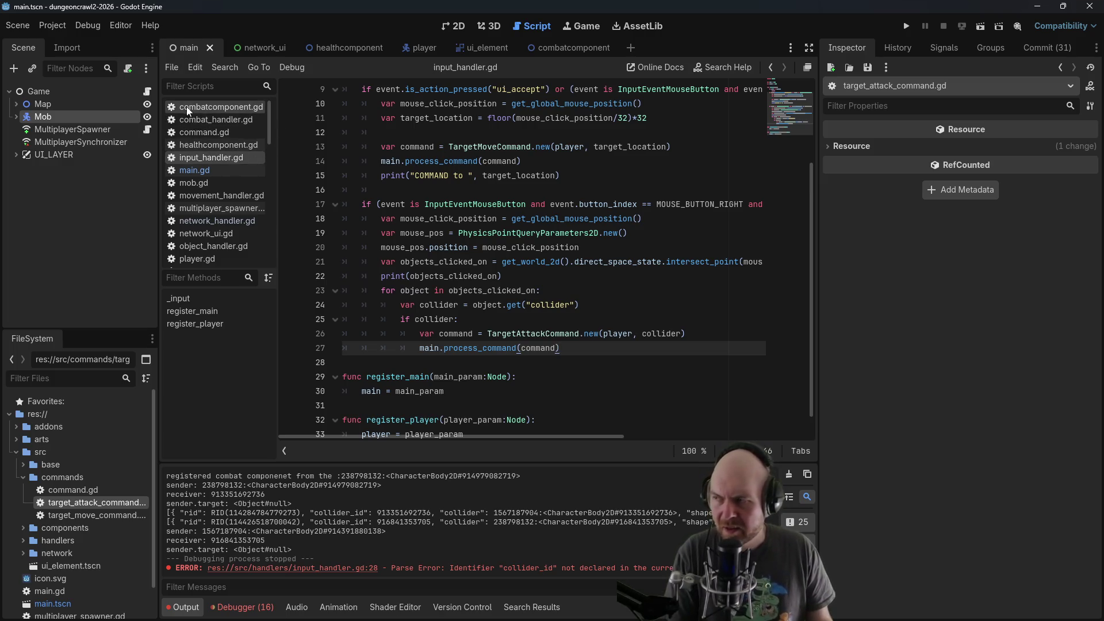
pyautogui.click(204, 170)
# Add a 'command_param is TargetAttackCommand' branch containing the pasted set_attack_target RPC call
pyautogui.click(548, 269)
pyautogui.press('Tab')
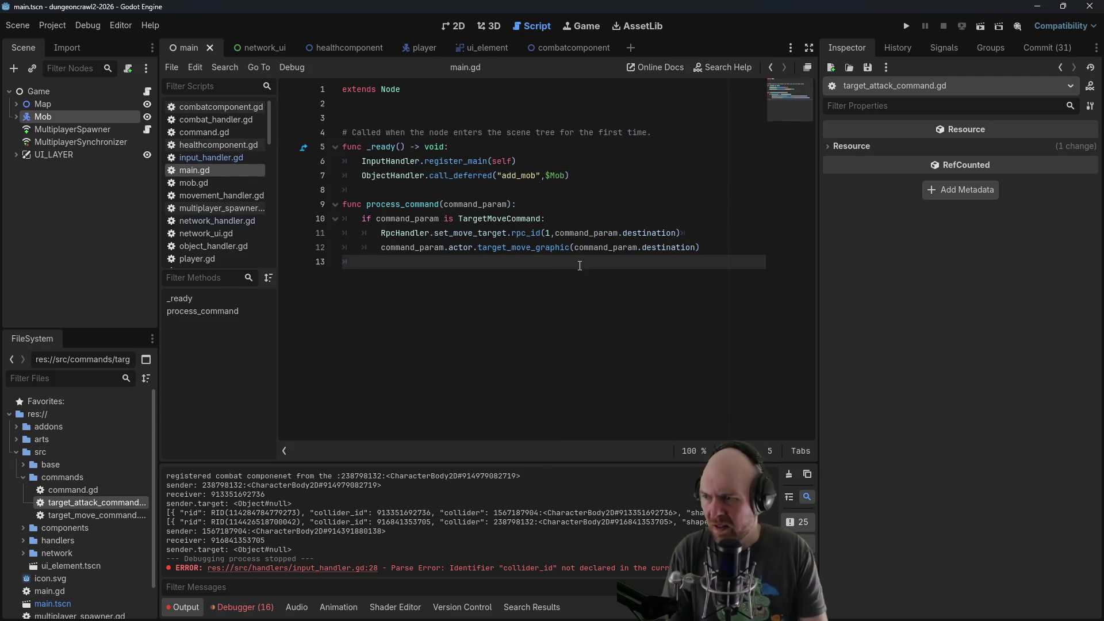
pyautogui.write('ommand')
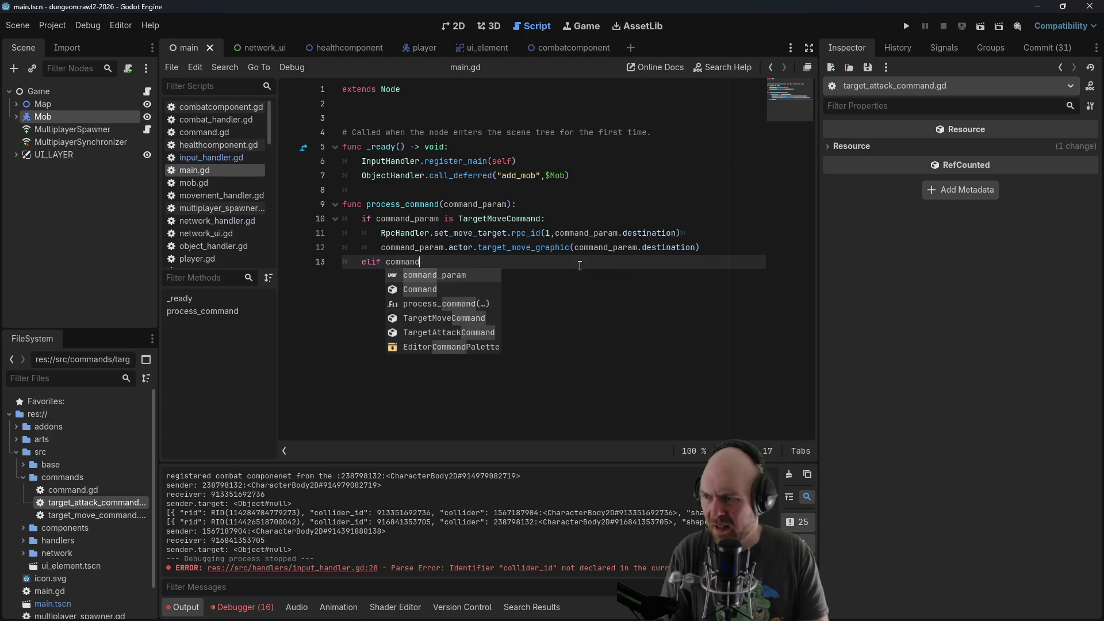
pyautogui.write('_param is Target')
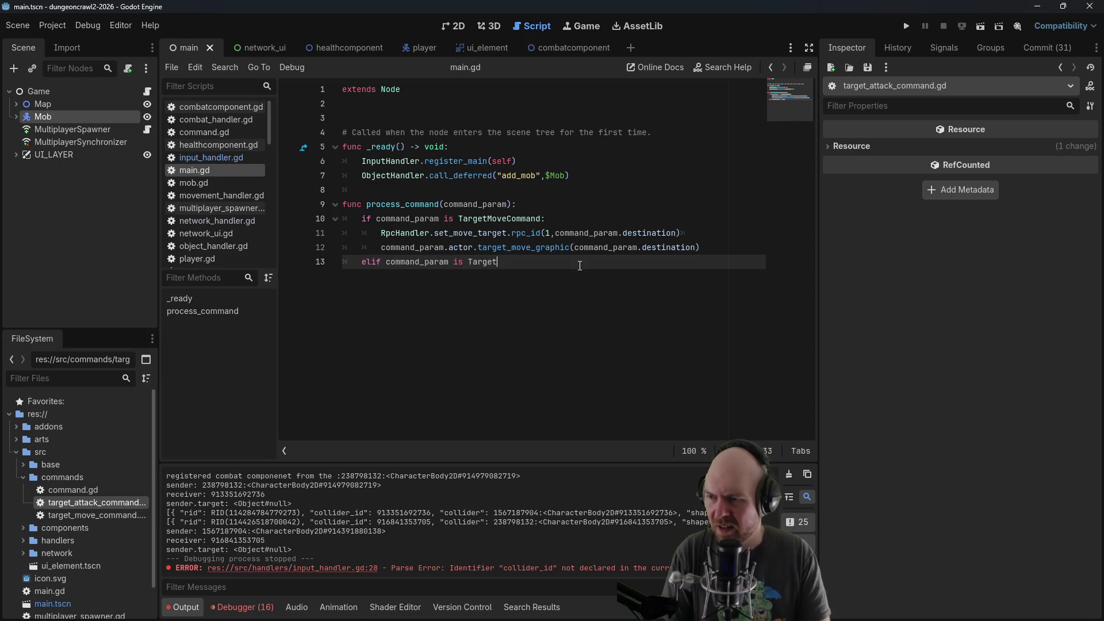
pyautogui.write('AttackCommand:')
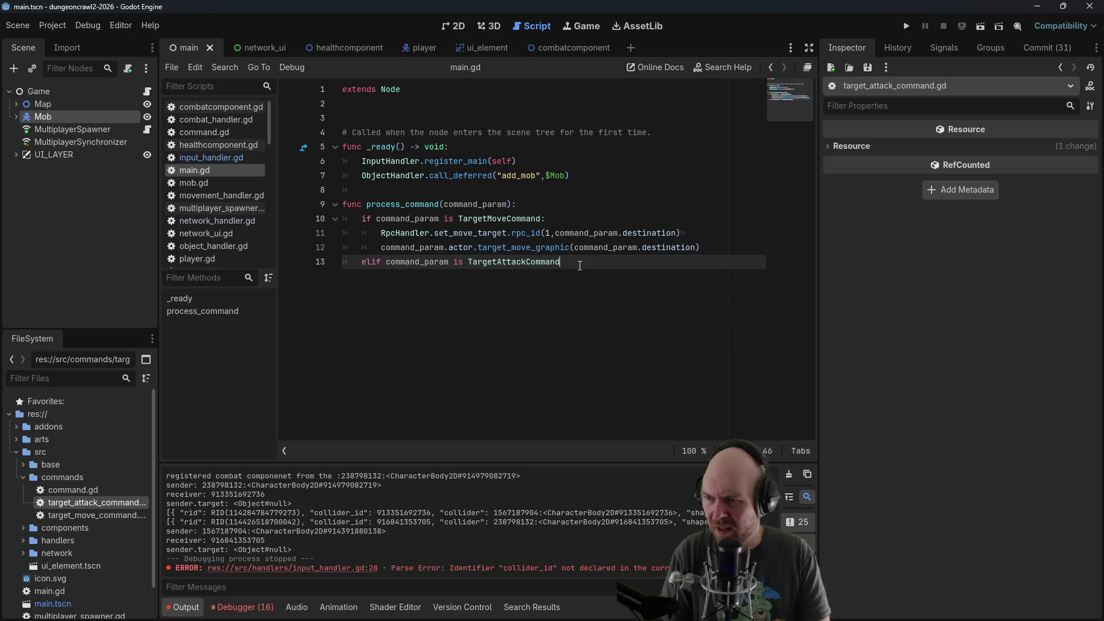
pyautogui.press('Return')
pyautogui.hotkey('ctrl', 'v')
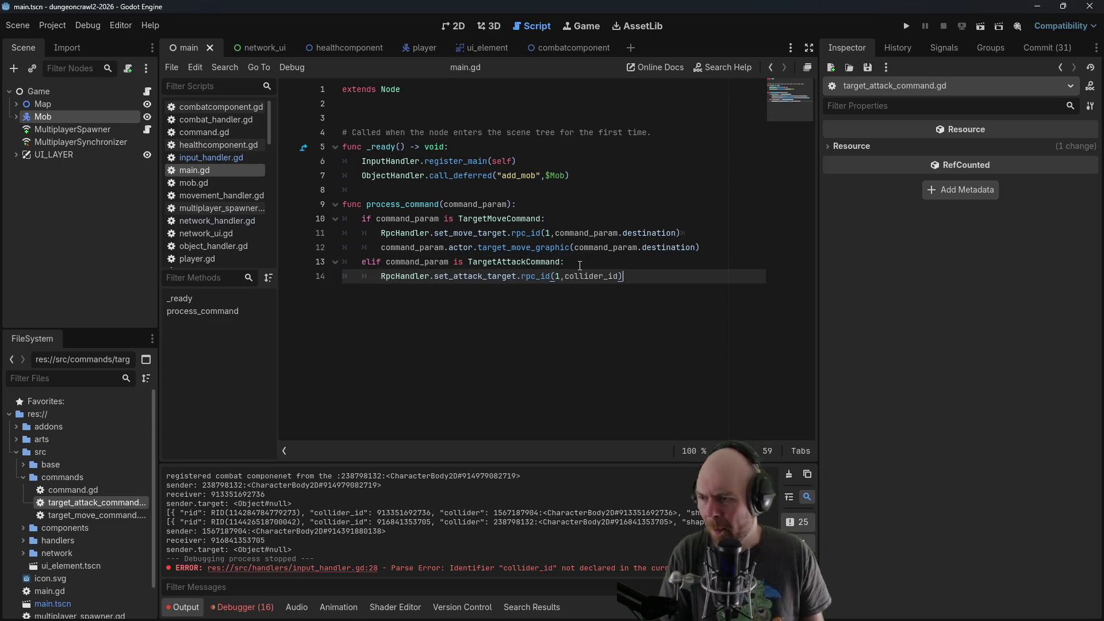
# Replace the collider_id argument with command_param.target
pyautogui.click(600, 270)
pyautogui.click(618, 276)
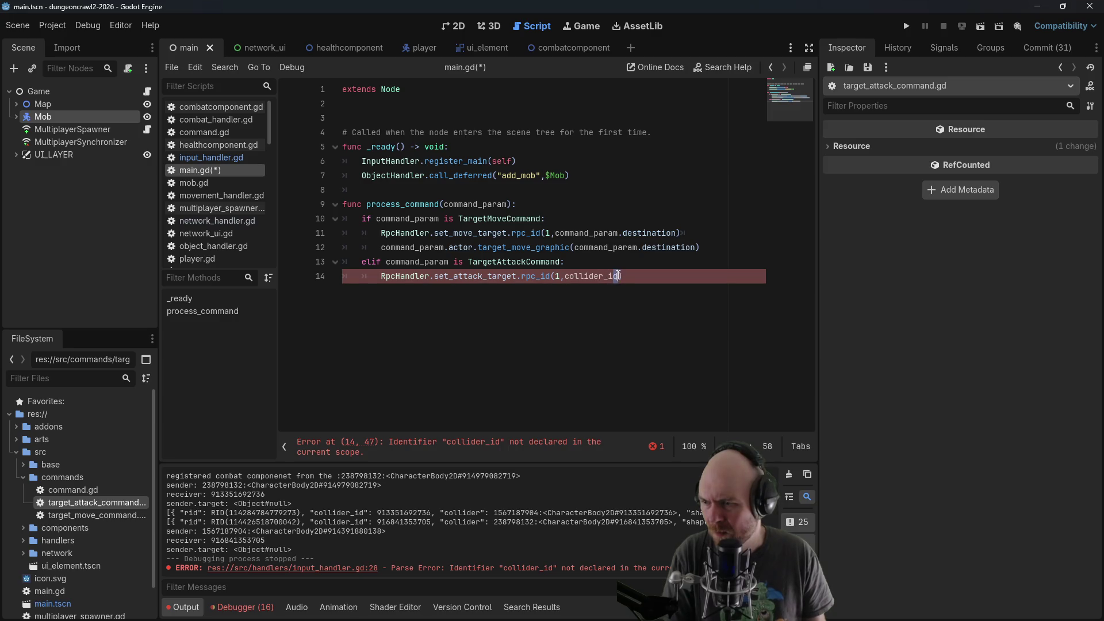
pyautogui.click(624, 276)
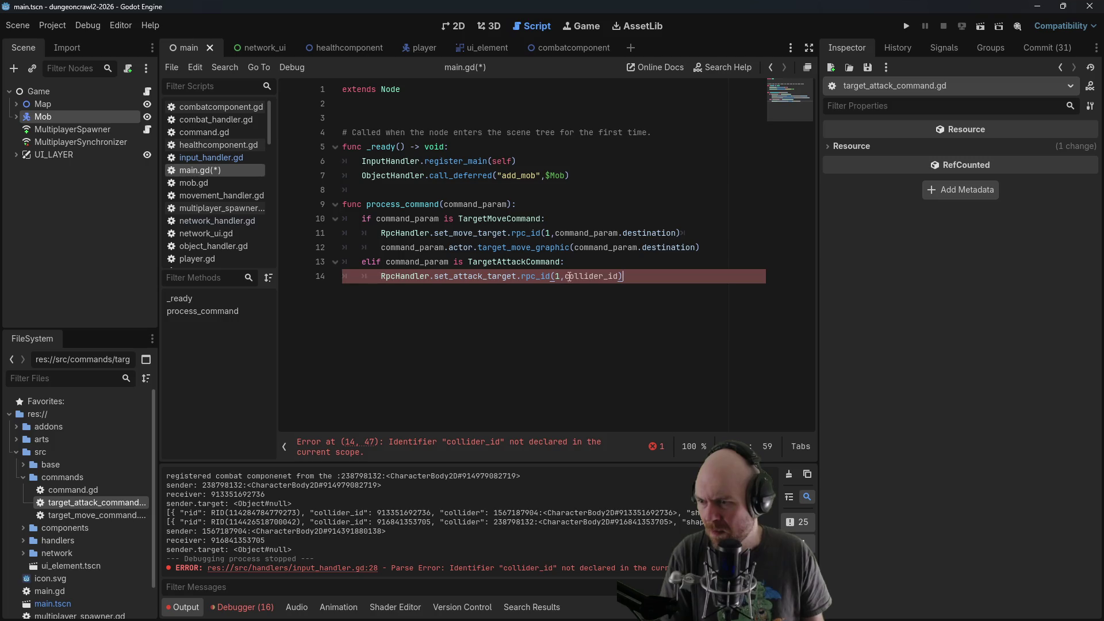
pyautogui.moveTo(619, 276); pyautogui.dragTo(565, 276)
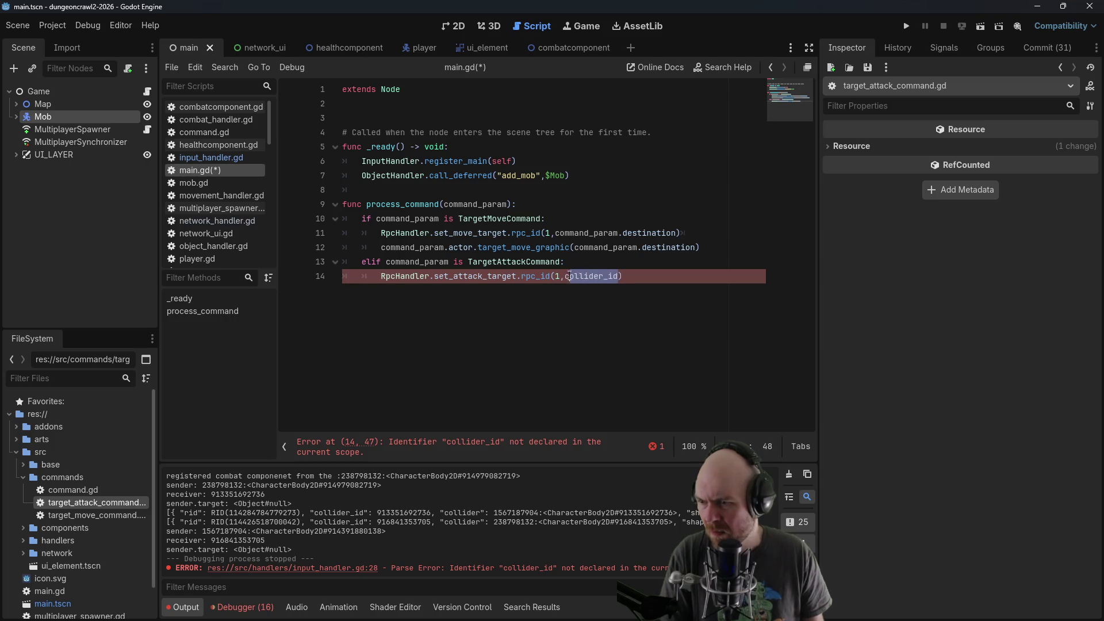
pyautogui.write('command_par')
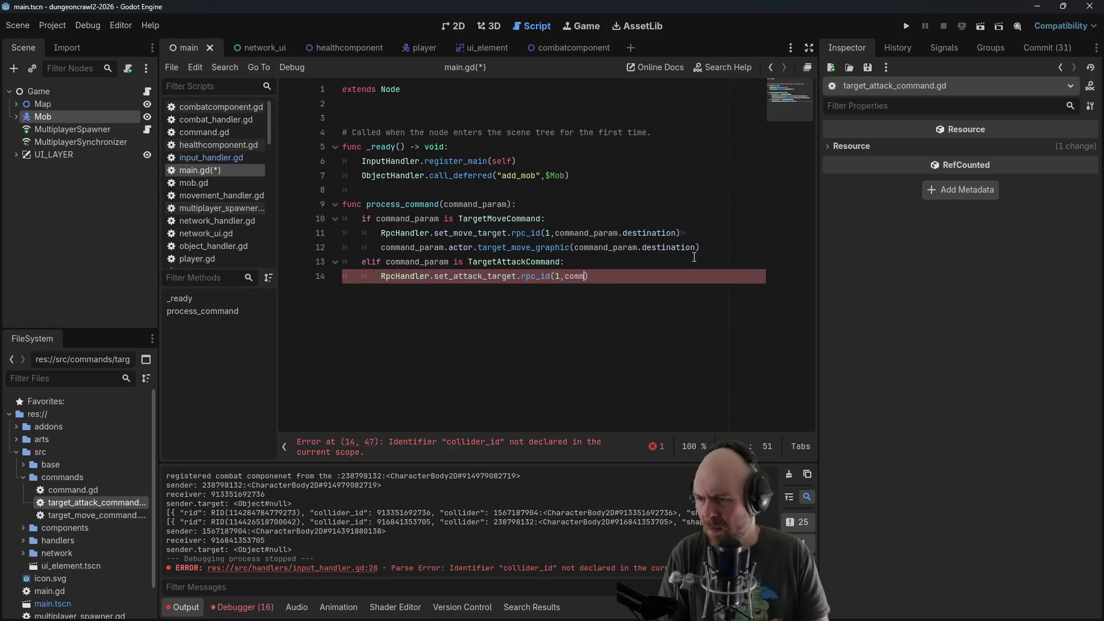
pyautogui.write('am.')
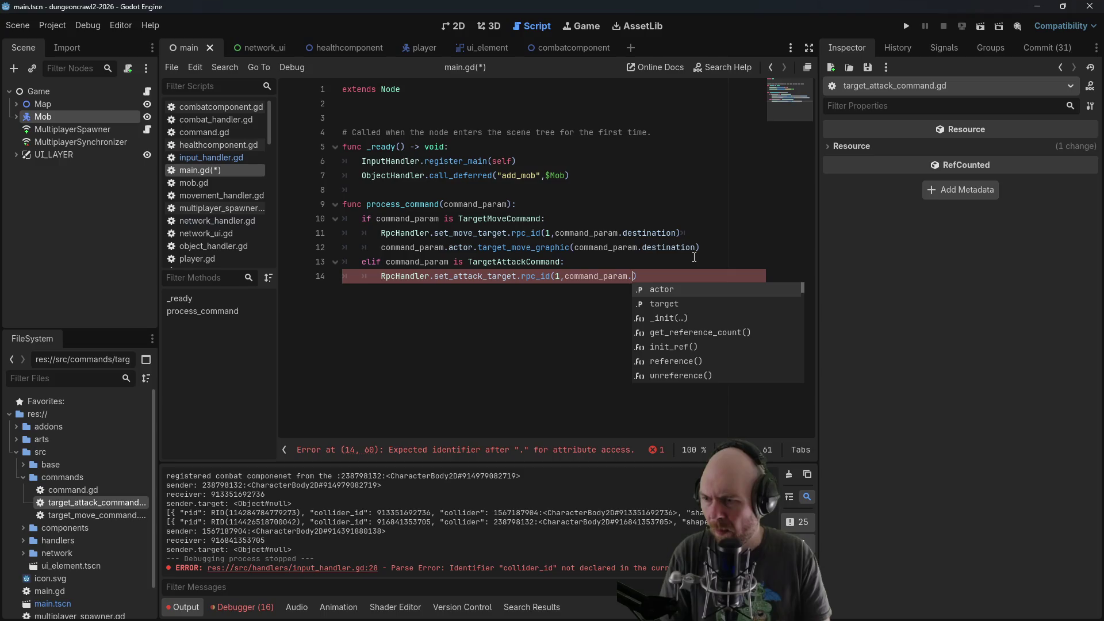
pyautogui.write('target')
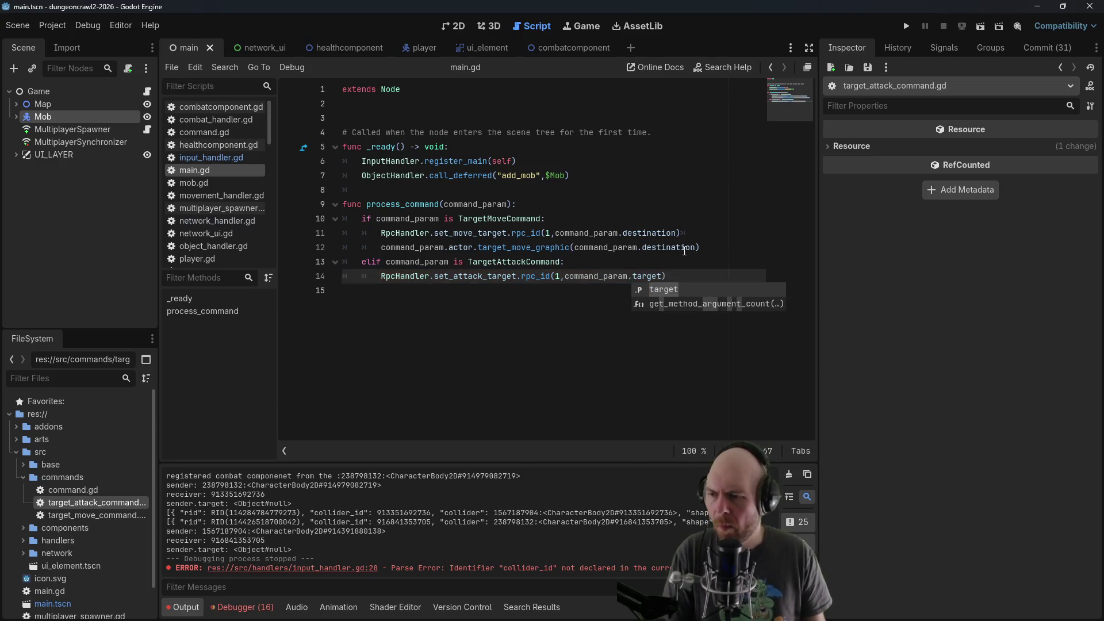
pyautogui.click(685, 251)
pyautogui.click(661, 276)
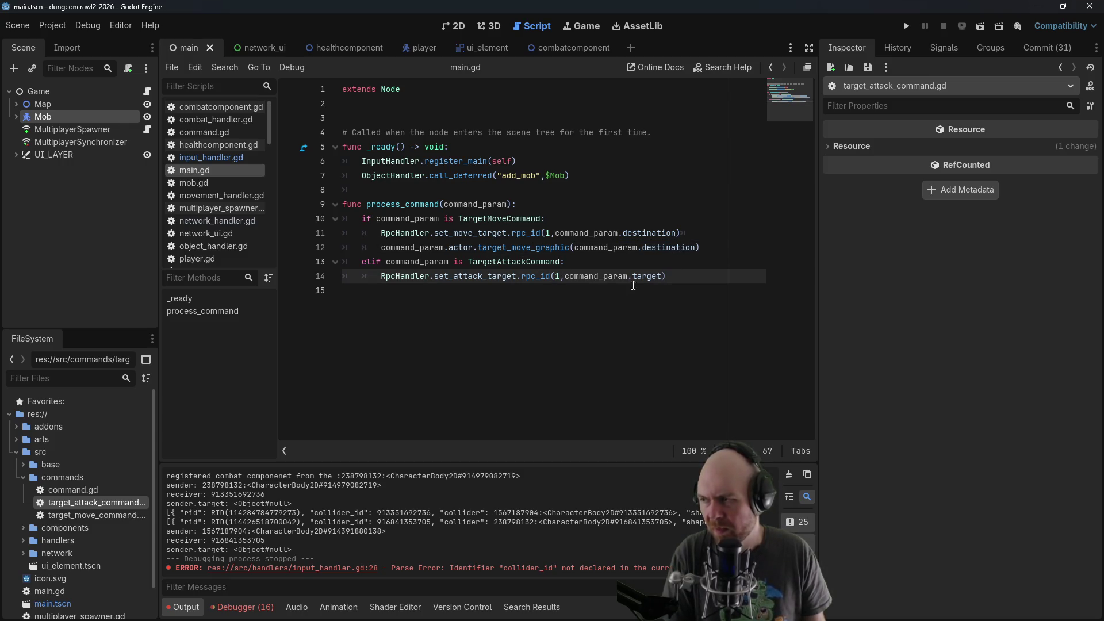
pyautogui.moveTo(628, 269)
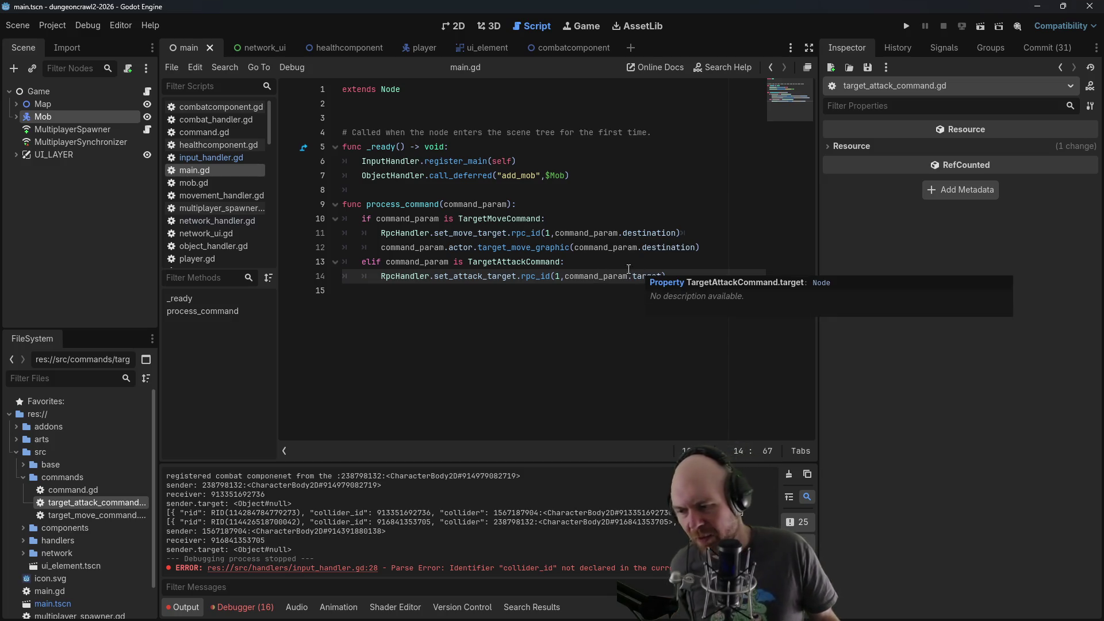
pyautogui.press('Up')
# Add a TODO comment: won't work because we can't serialize objects across RPC
pyautogui.click(679, 272)
pyautogui.write('##')
pyautogui.write('k')
pyautogui.write('TODO')
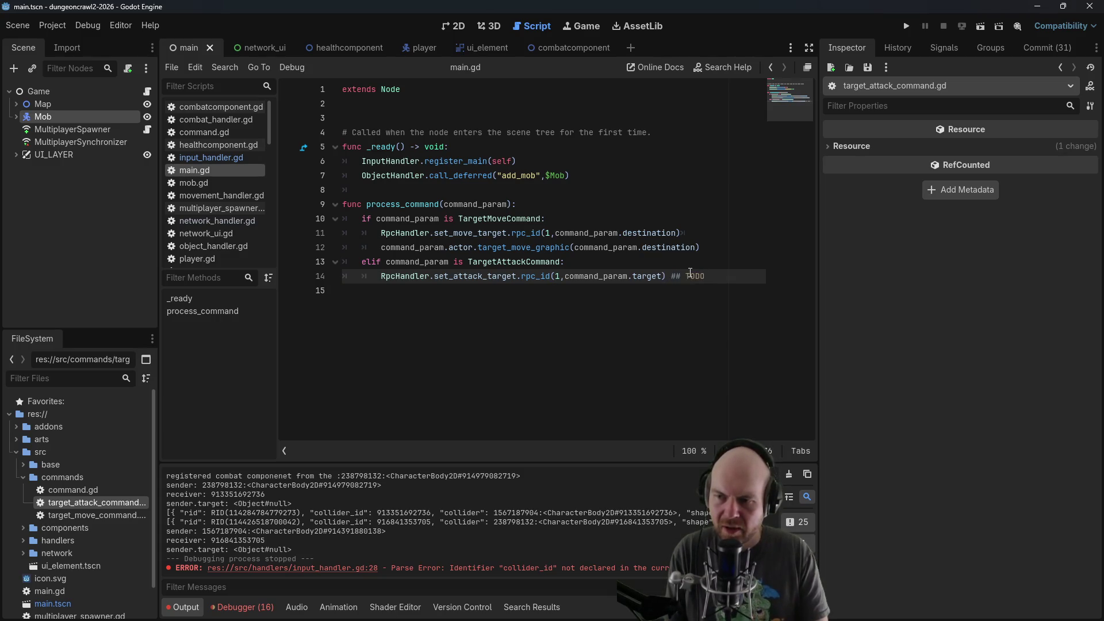
pyautogui.write(" won't")
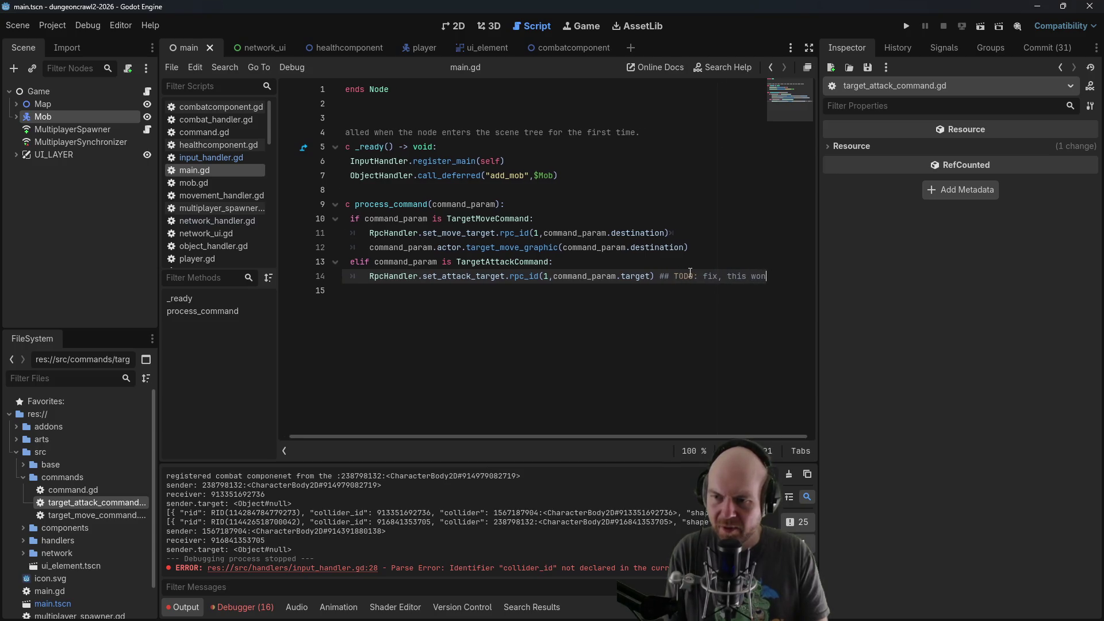
pyautogui.hotkey('ctrl', 'Left')
pyautogui.hotkey('ctrl', 'Left')
pyautogui.hotkey('ctrl', 'Left')
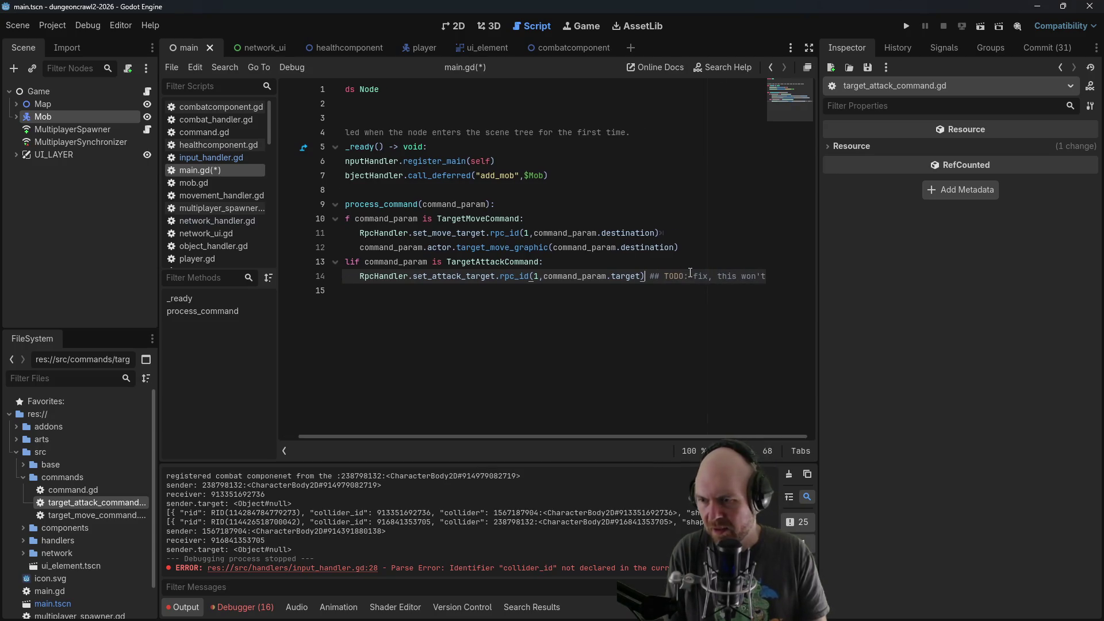
pyautogui.press('Return')
pyautogui.press('End')
pyautogui.write("ork because we can't serialize o")
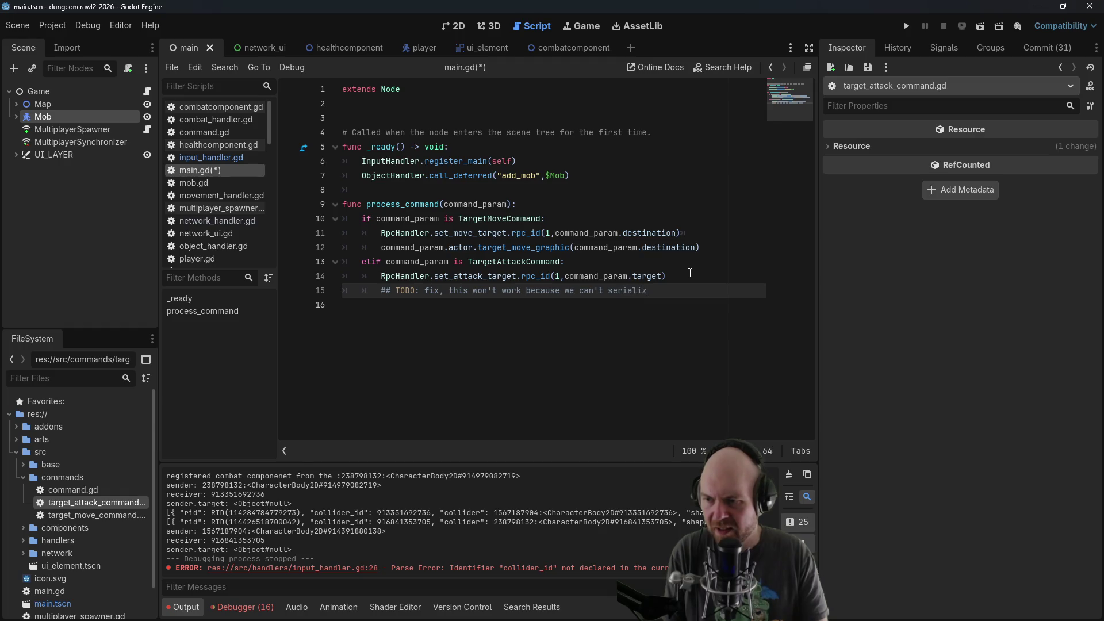
pyautogui.write('bjects across RPC')
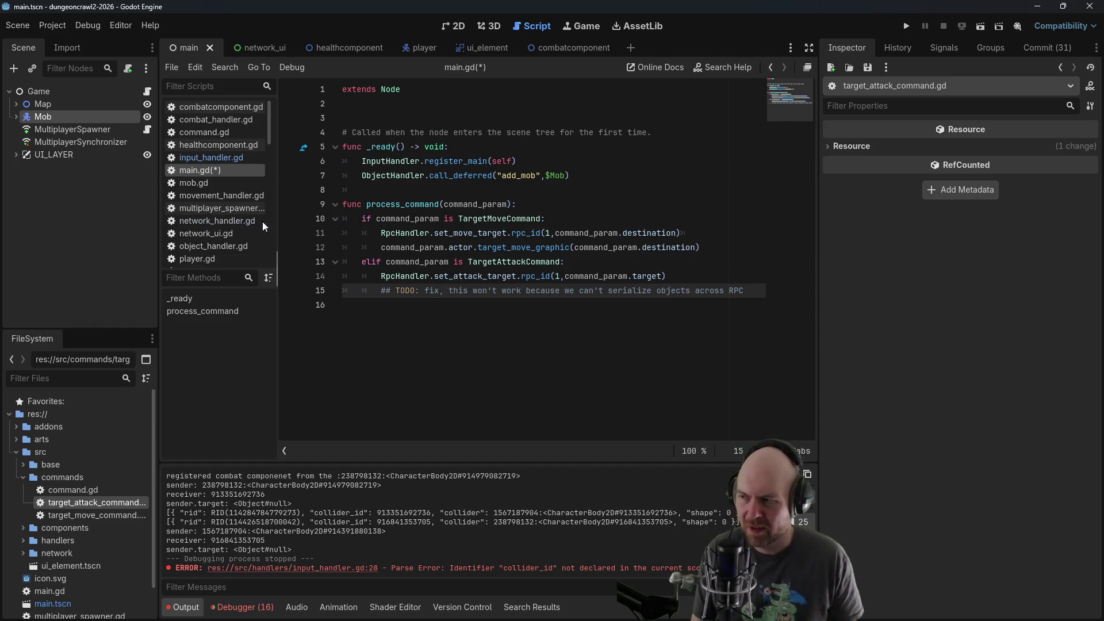
# Glance at object_handler.gd, save main.gd, and reopen input_handler.gd
pyautogui.click(219, 246)
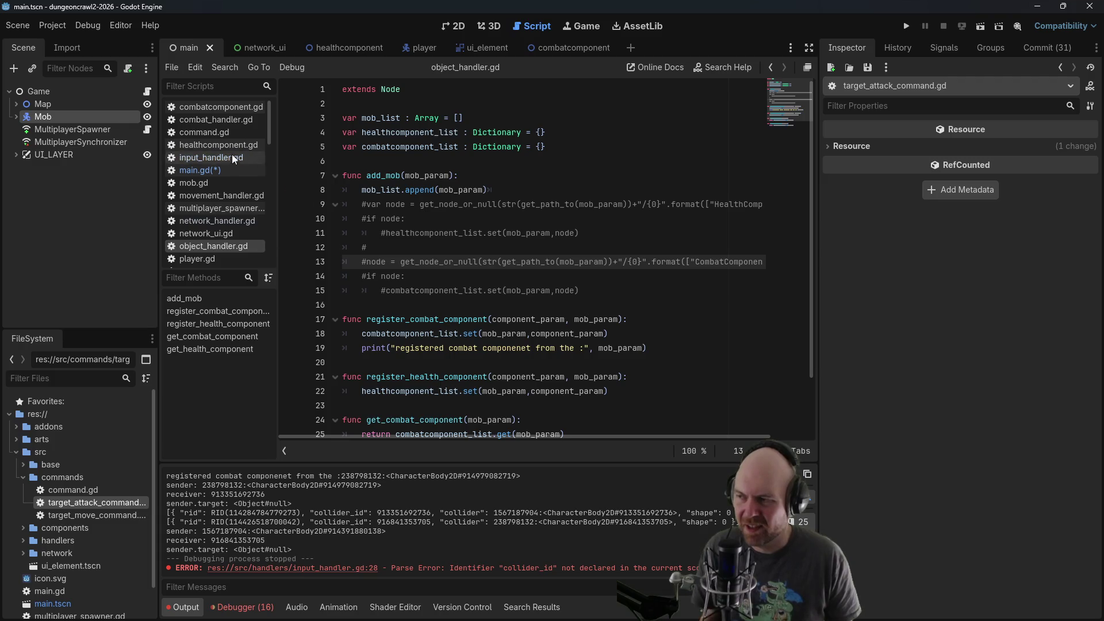
pyautogui.click(224, 170)
pyautogui.click(640, 224)
pyautogui.hotkey('ctrl', 's')
pyautogui.click(619, 233)
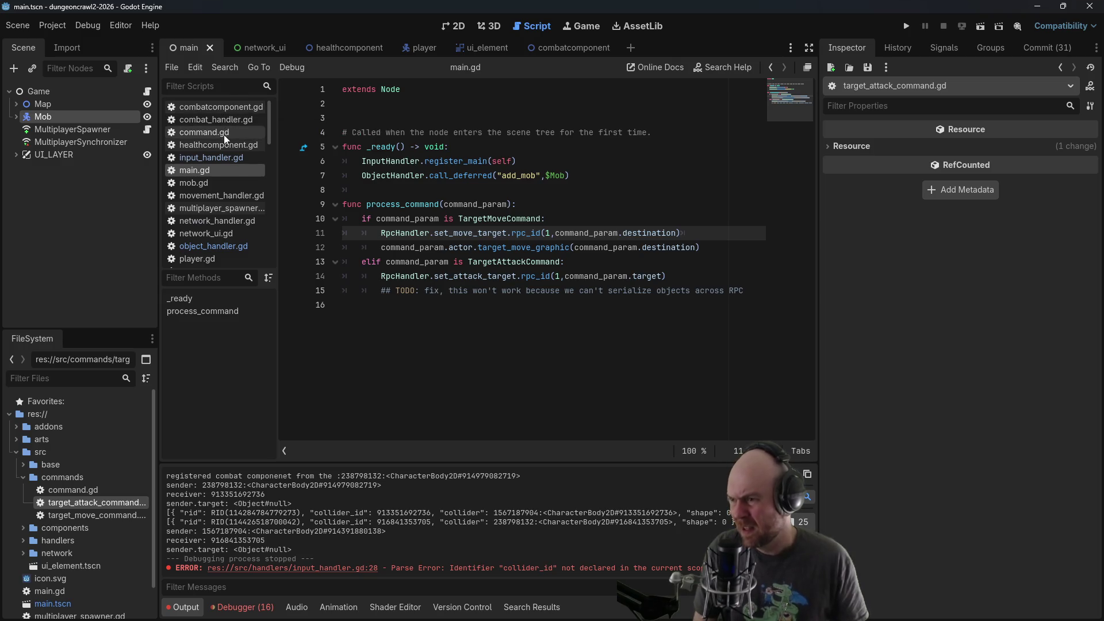
pyautogui.click(225, 156)
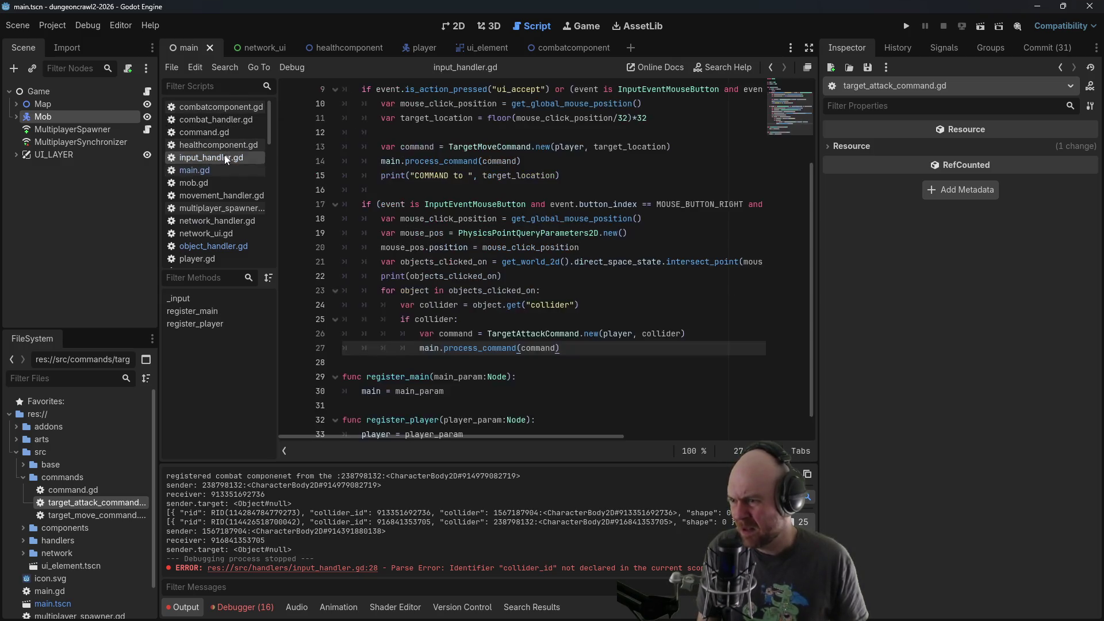
# Use get_global_mouse_position() directly in place of mouse_click_position and delete that variable
pyautogui.click(449, 263)
pyautogui.click(509, 273)
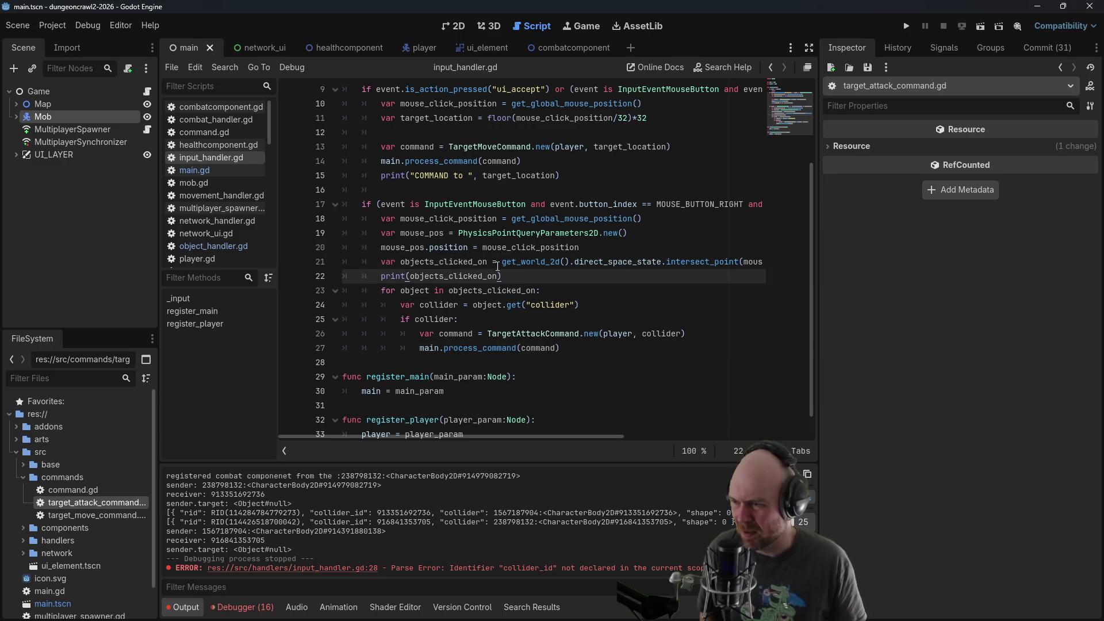
pyautogui.click(465, 231)
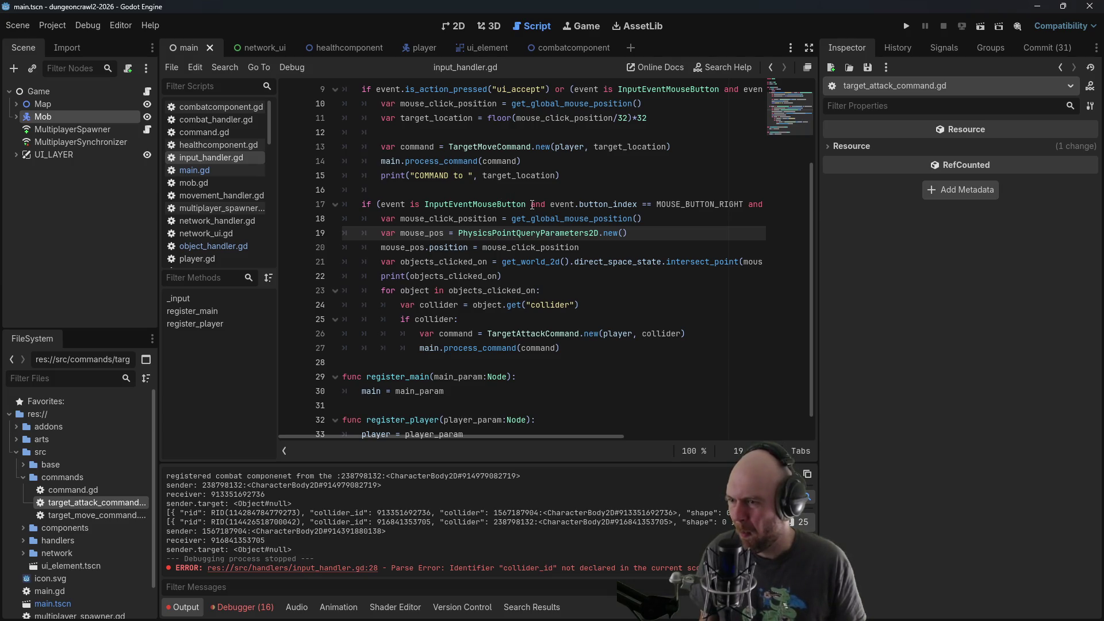
pyautogui.click(512, 220)
pyautogui.hotkey('shift', 'End')
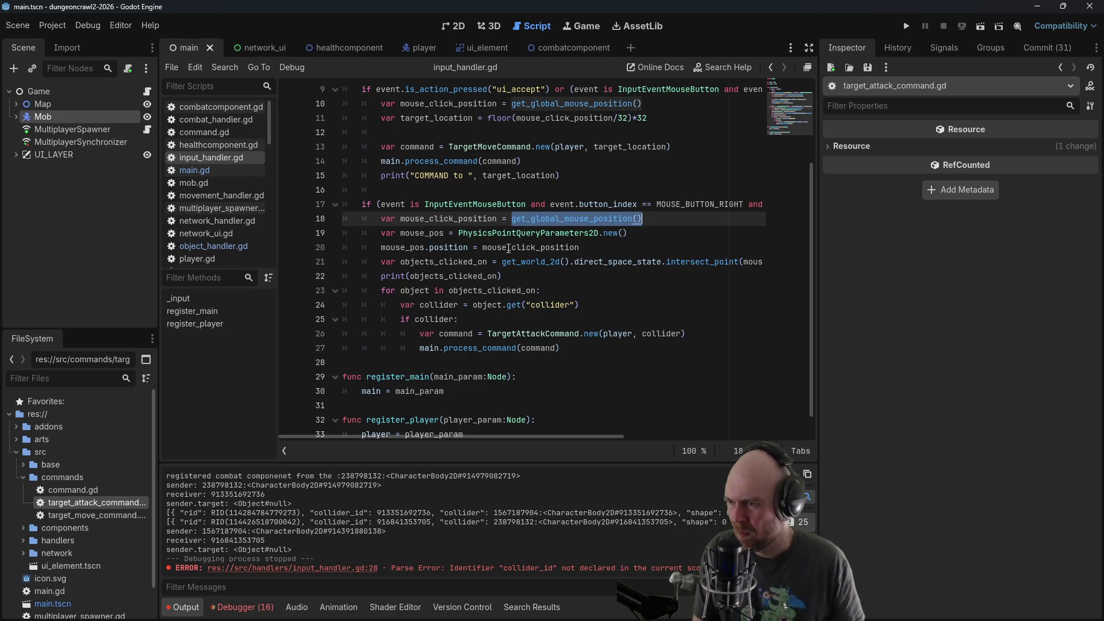
pyautogui.press('Delete')
pyautogui.doubleClick(486, 253)
pyautogui.write('get_global_mouse_position()')
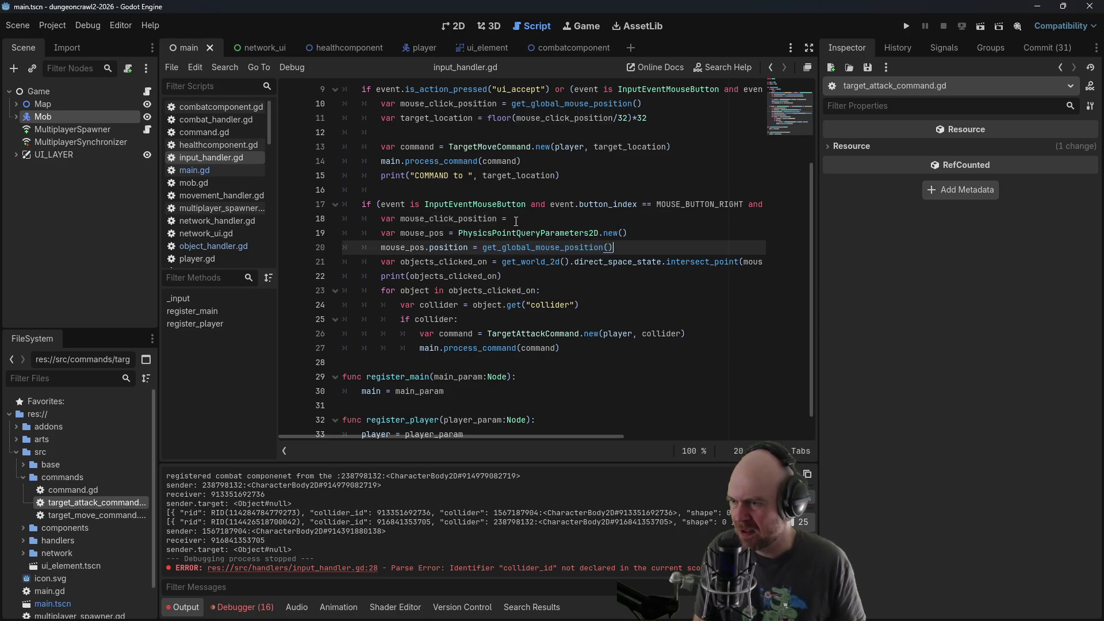
pyautogui.click(516, 220)
pyautogui.moveTo(516, 220); pyautogui.dragTo(361, 225)
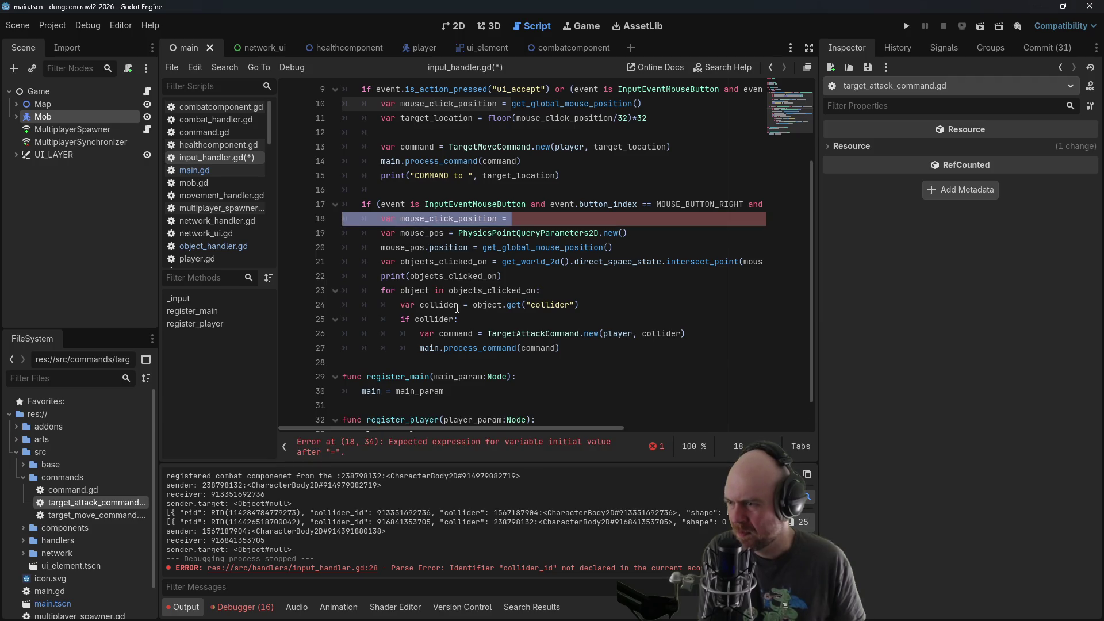
pyautogui.press('BackSpace')
pyautogui.press('BackSpace')
pyautogui.moveTo(459, 436); pyautogui.dragTo(332, 429)
pyautogui.moveTo(426, 436)
pyautogui.mouseDown()
pyautogui.moveTo(463, 439)
pyautogui.moveTo(420, 434)
pyautogui.mouseUp()
# Print "TARGET on " with the collider after process_command, save, and run the game
pyautogui.click(516, 264)
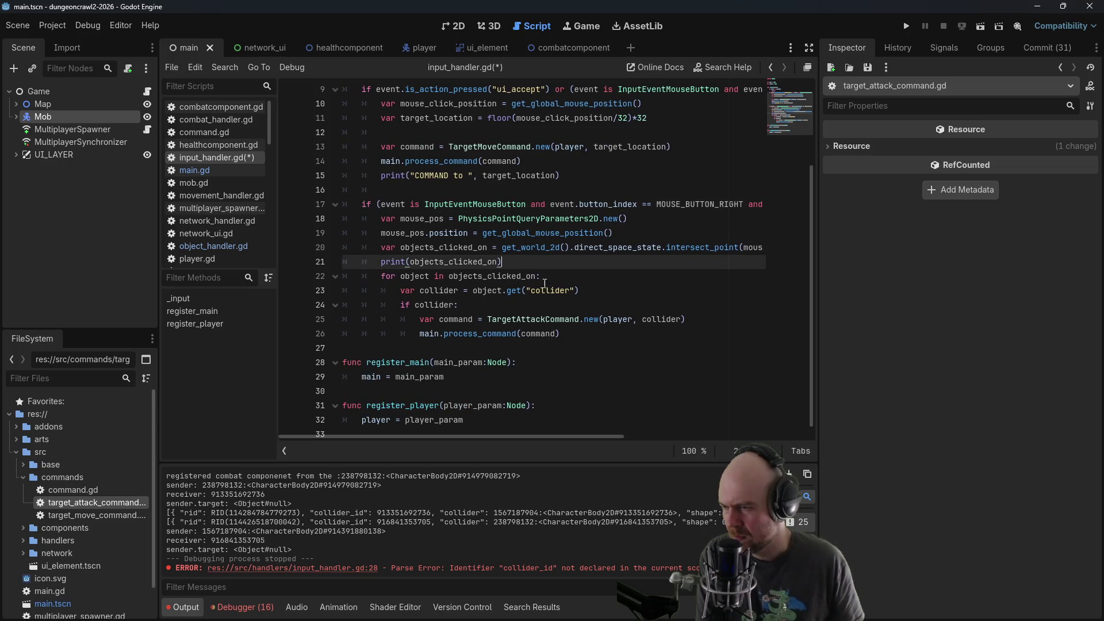
pyautogui.press('Down')
pyautogui.press('Down')
pyautogui.press('Down')
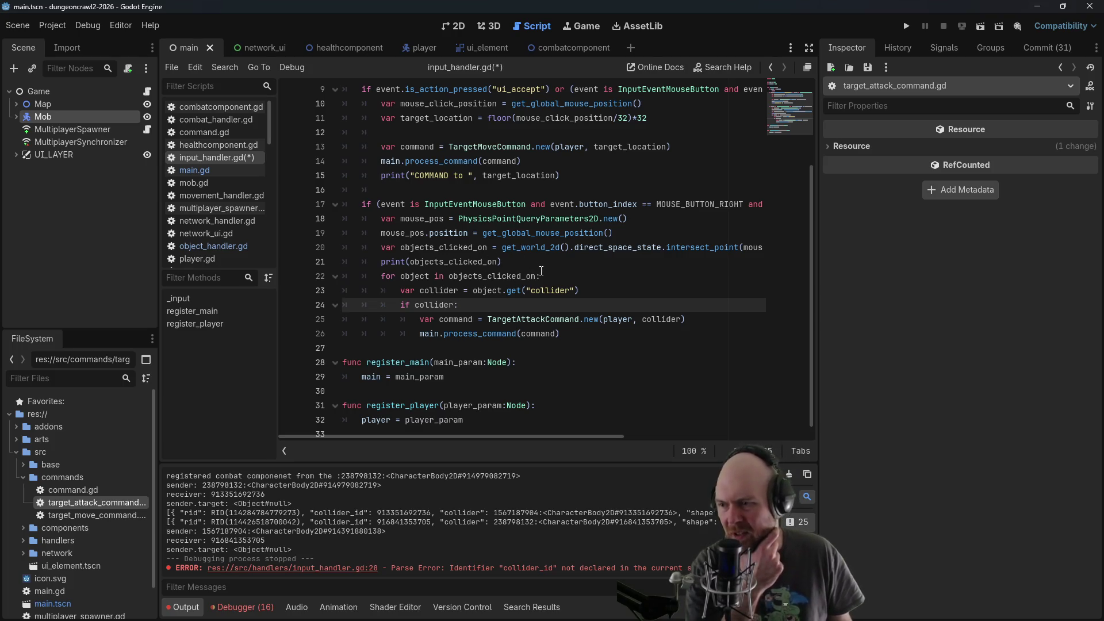
pyautogui.click(574, 329)
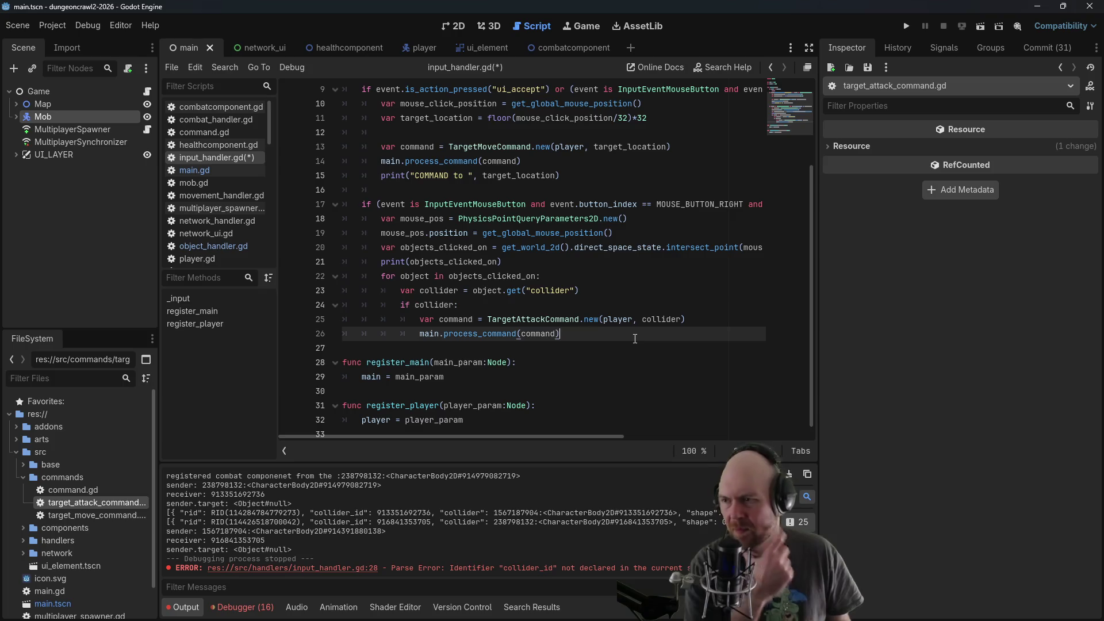
pyautogui.press('Return')
pyautogui.write('print("TARGE')
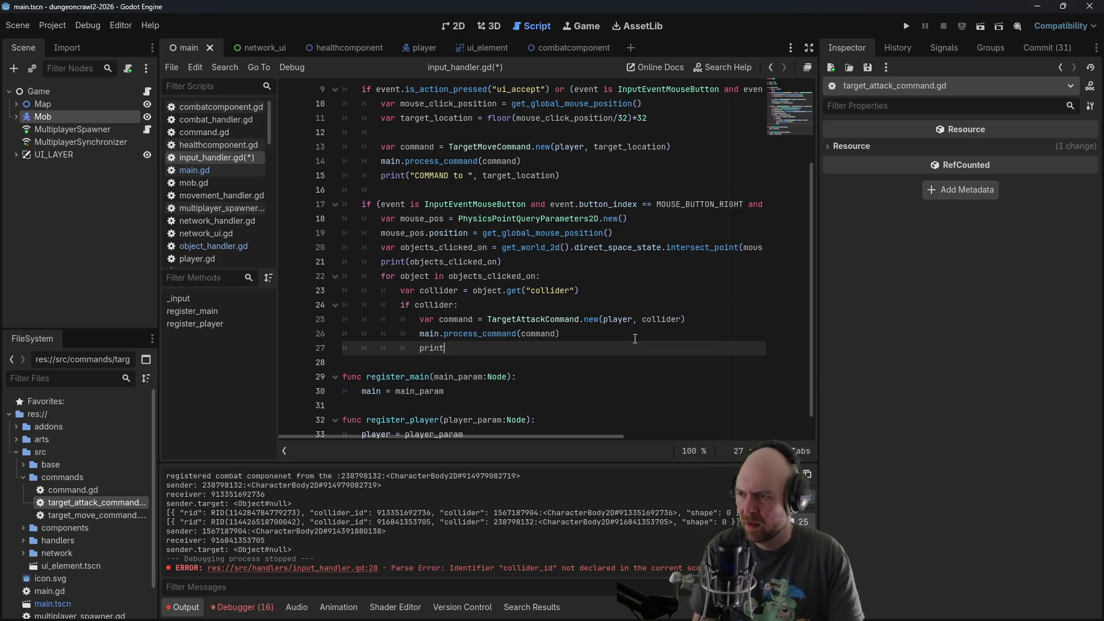
pyautogui.write('T on ",')
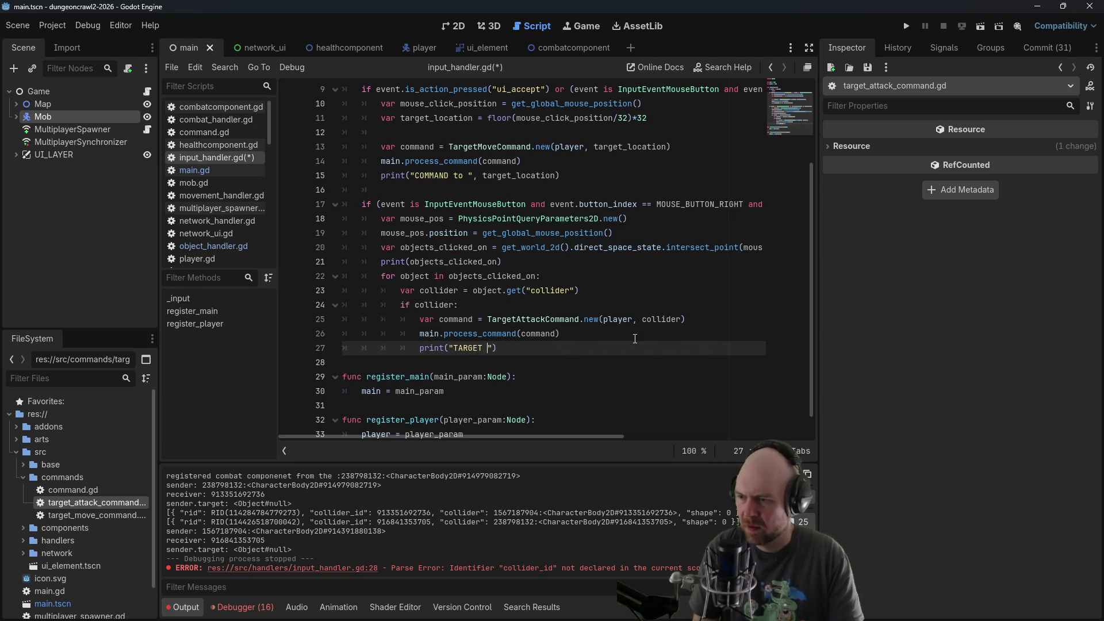
pyautogui.write('collid')
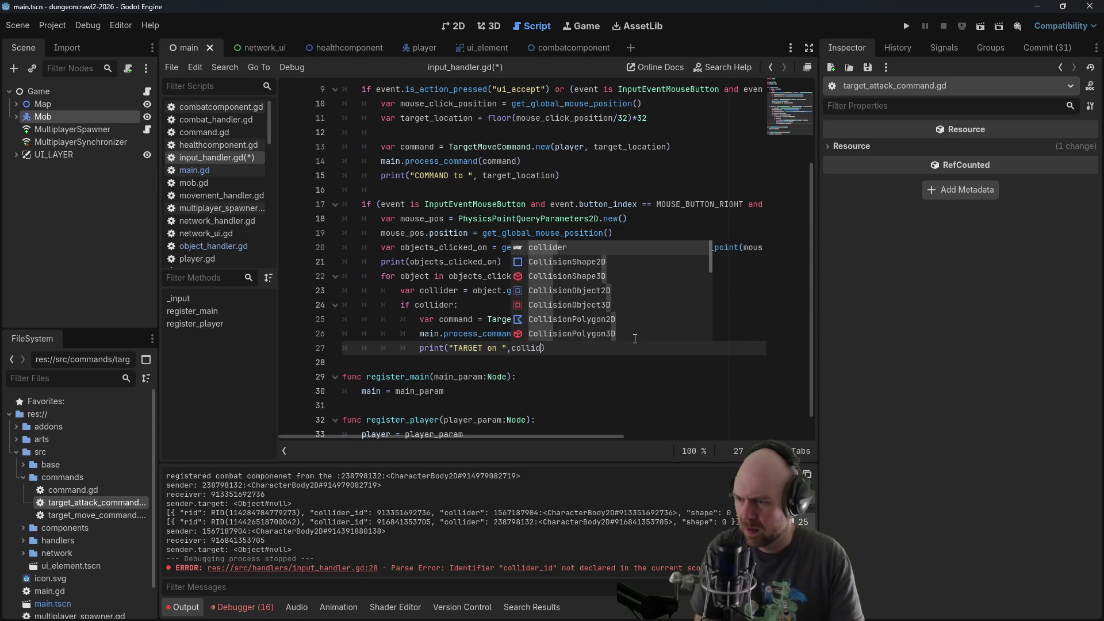
pyautogui.press('Return')
pyautogui.hotkey('ctrl', 's')
pyautogui.click(519, 177)
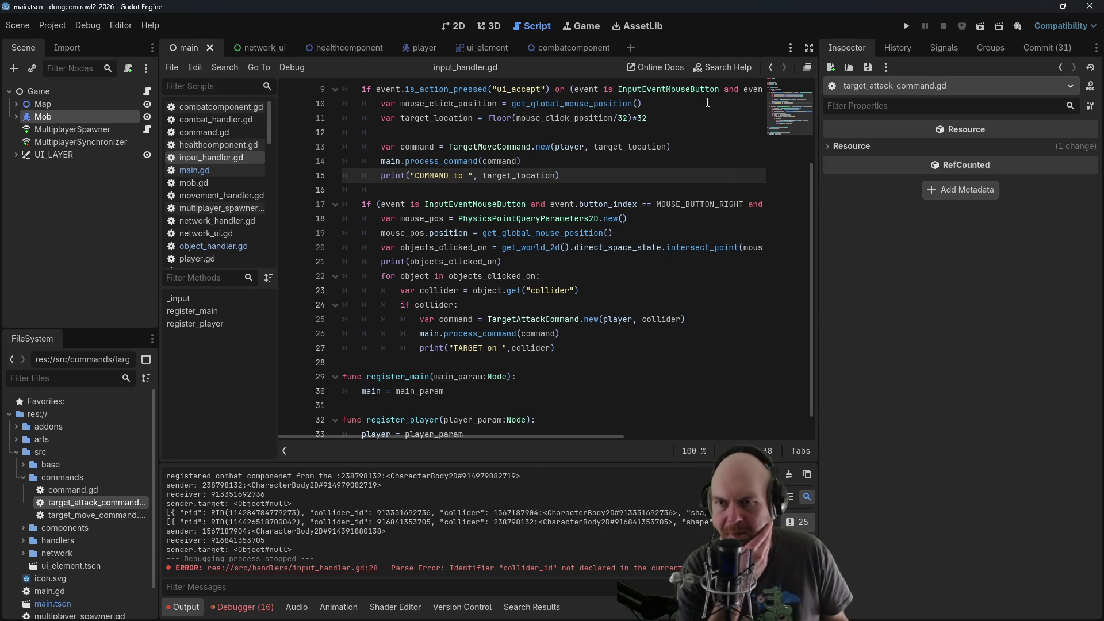
pyautogui.click(907, 27)
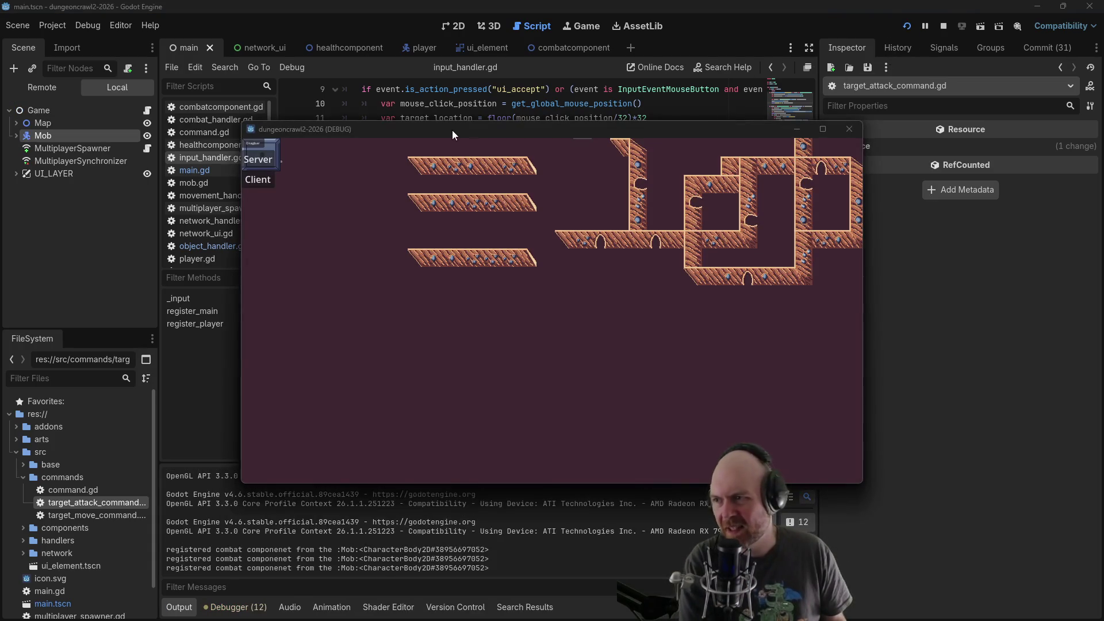
# Join the second game window as a client and right-click the mob
pyautogui.moveTo(465, 134)
pyautogui.mouseDown()
pyautogui.moveTo(511, 151)
pyautogui.moveTo(453, 166)
pyautogui.moveTo(654, 205)
pyautogui.moveTo(1103, 213)
pyautogui.mouseUp()
pyautogui.click(259, 183)
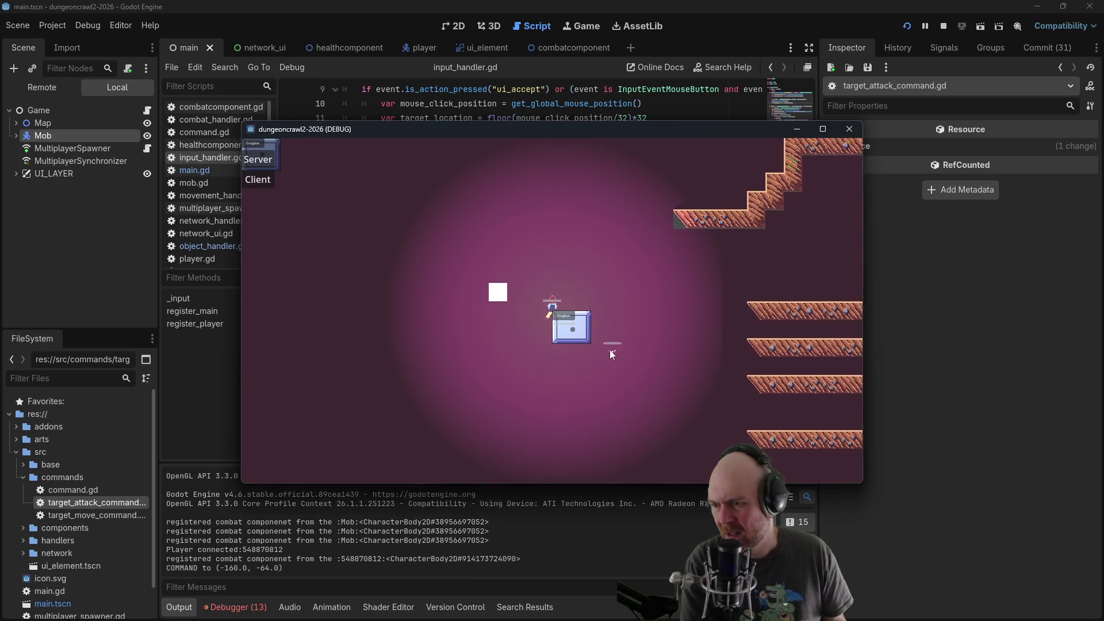
pyautogui.click(673, 380)
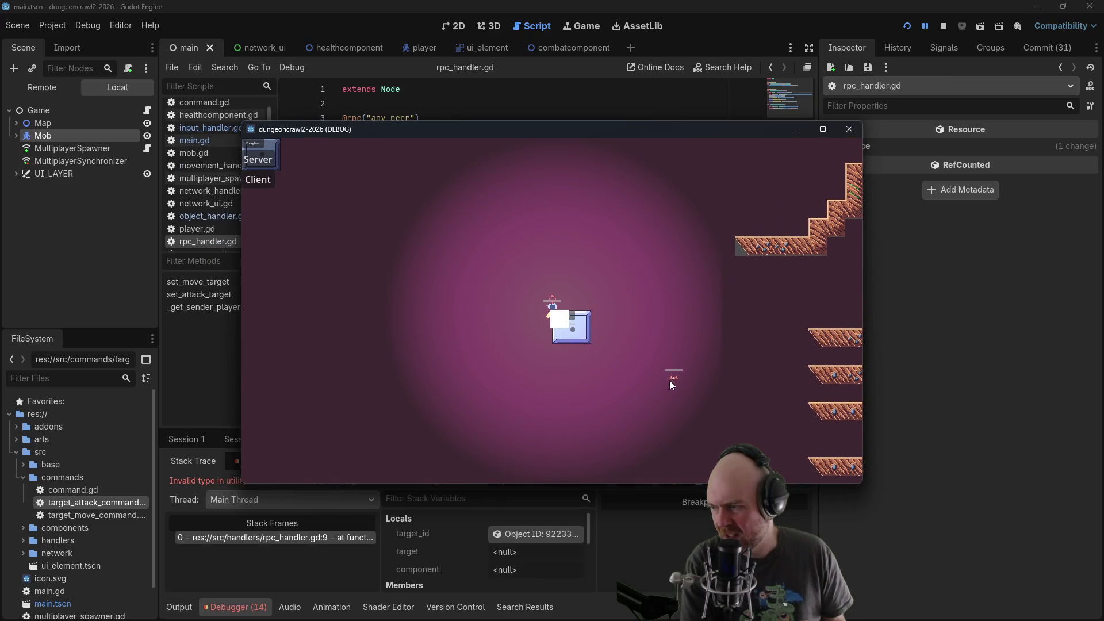
# Inspect the error at rpc_handler.gd line 9, where target_id arrives as an Object
pyautogui.click(488, 102)
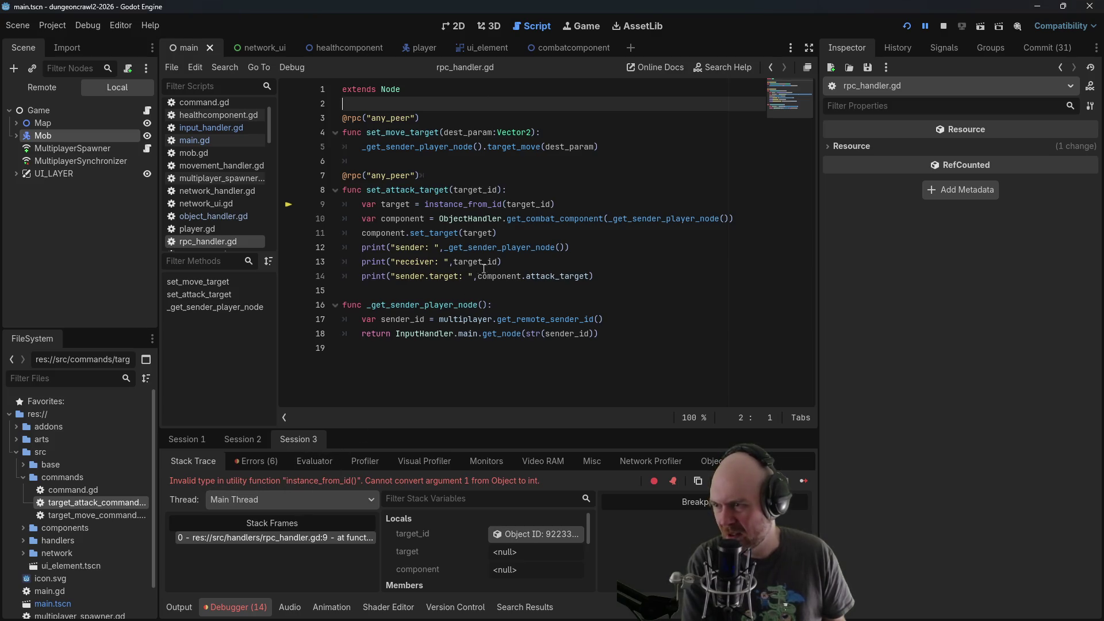
pyautogui.click(463, 205)
pyautogui.click(428, 205)
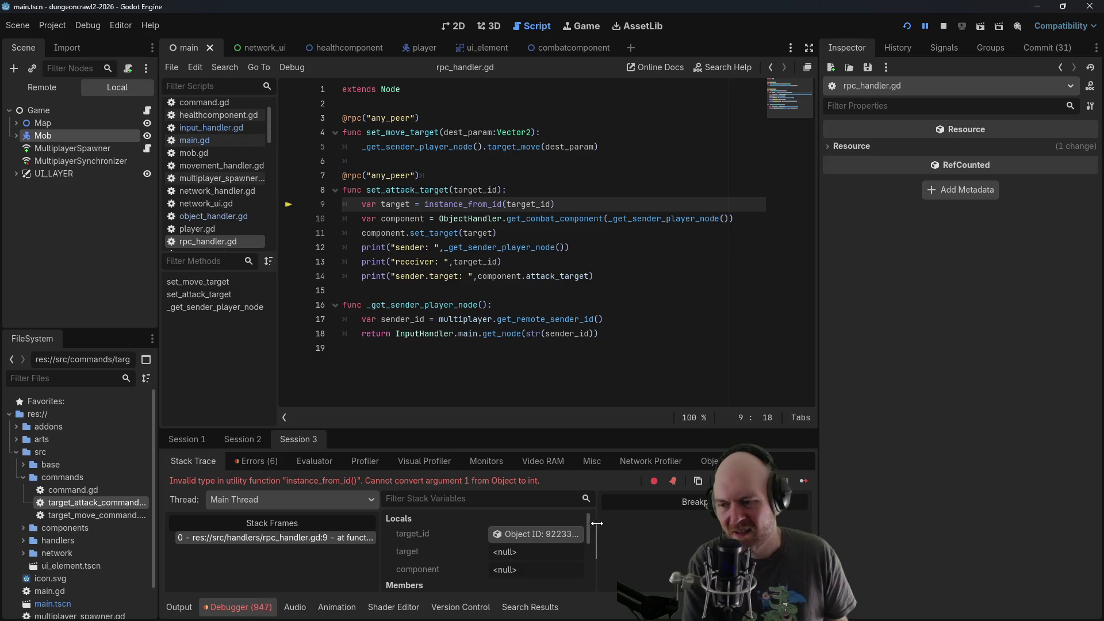
pyautogui.moveTo(597, 523); pyautogui.dragTo(644, 523)
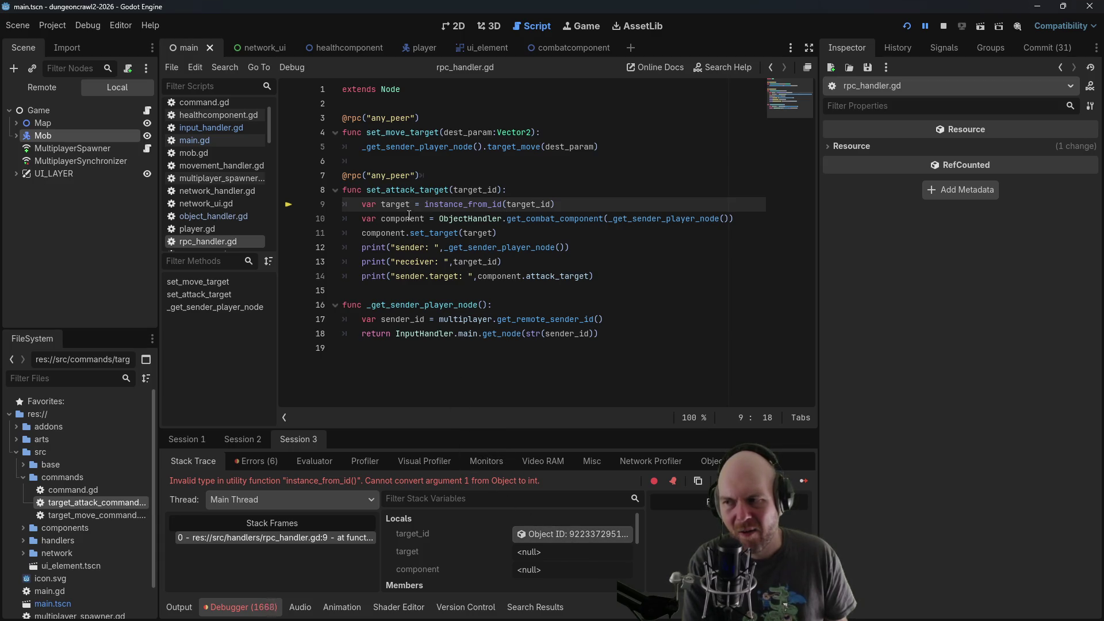
pyautogui.click(538, 195)
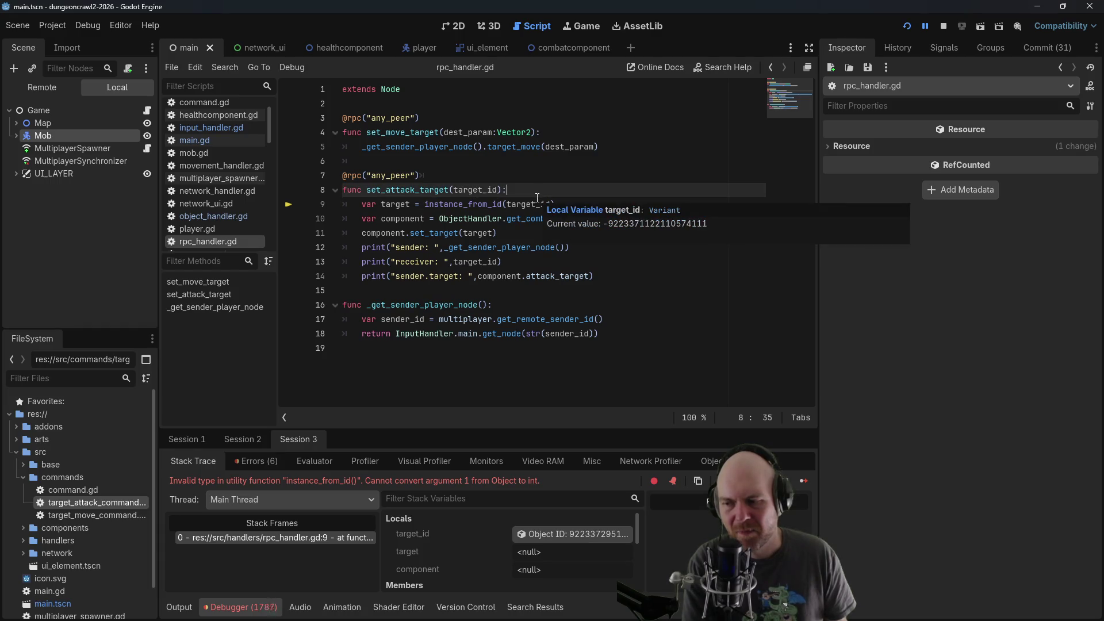
# Change target_id to target_id.id on line 9 and restart the project
pyautogui.click(621, 207)
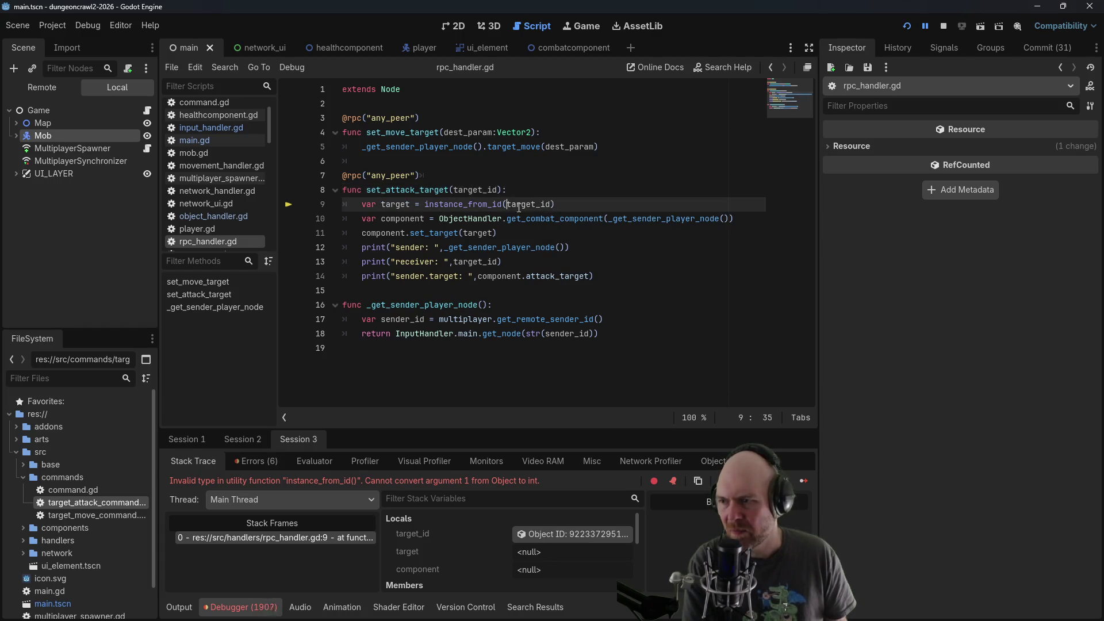
pyautogui.write('.id')
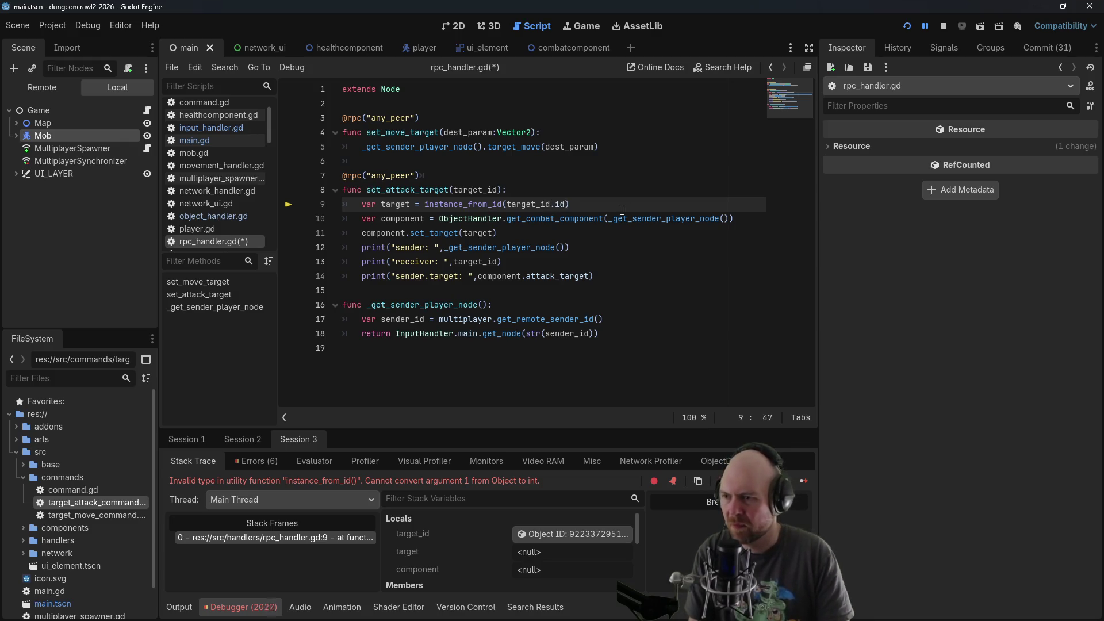
pyautogui.click(944, 26)
pyautogui.click(907, 26)
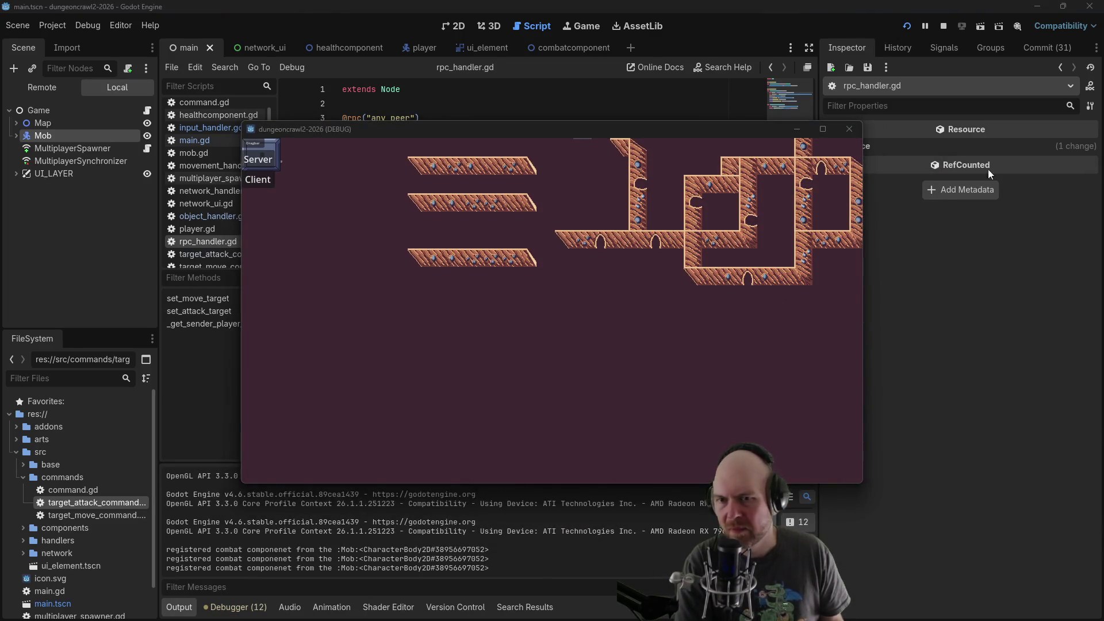
# Join as Client, right-click the mob, and examine the EncodedObjectAsID error at line 9
pyautogui.click(266, 180)
pyautogui.click(329, 204)
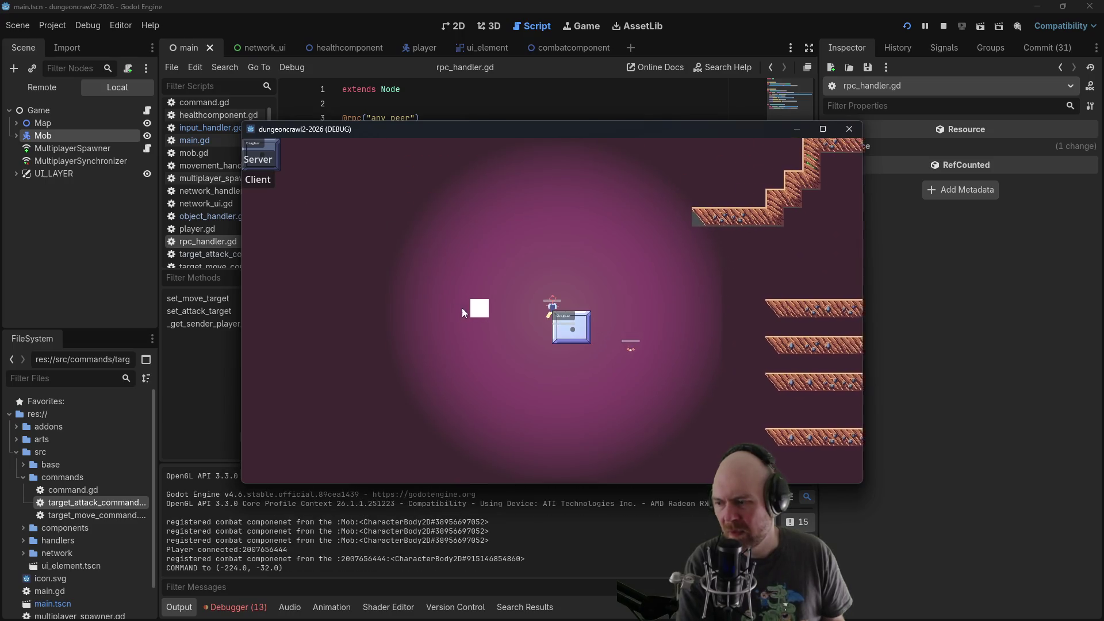
pyautogui.click(709, 359)
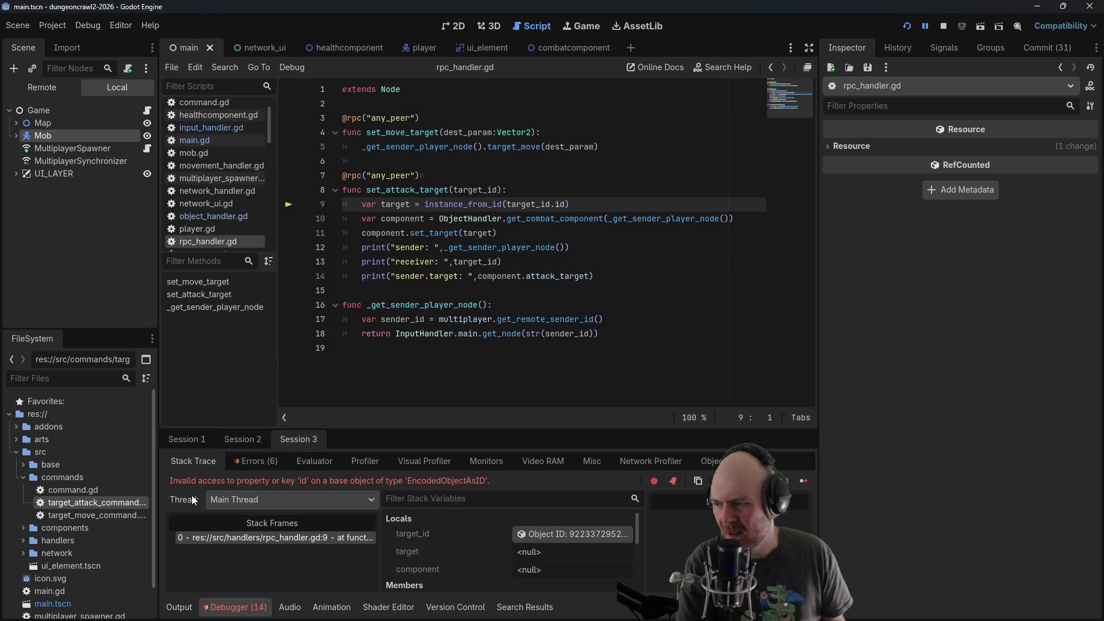
pyautogui.click(636, 266)
pyautogui.click(542, 194)
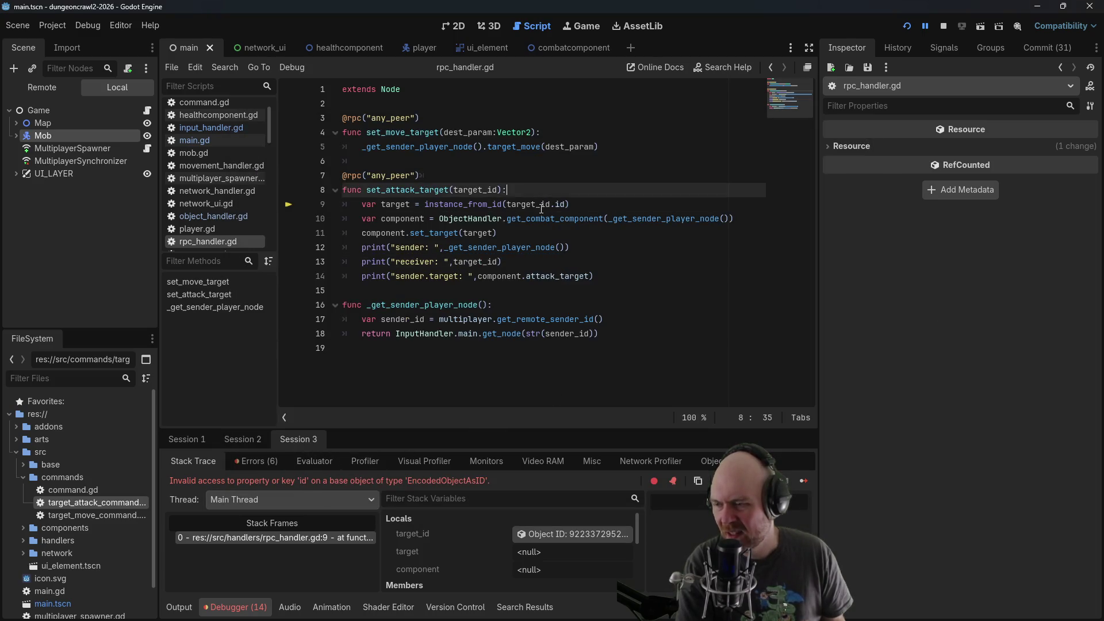
pyautogui.click(536, 206)
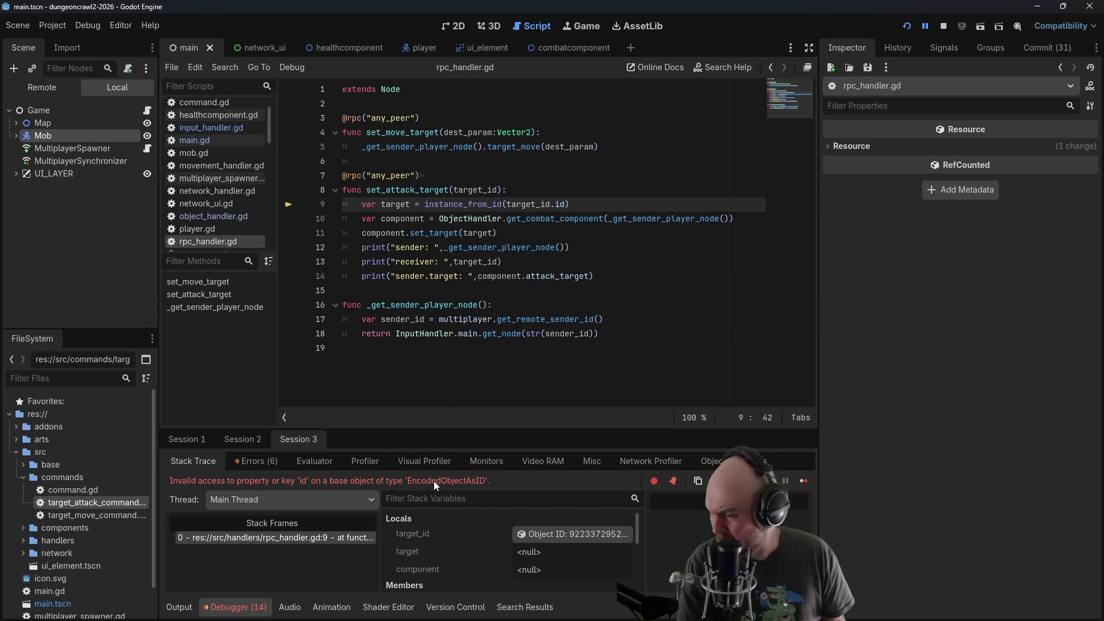
pyautogui.hotkey('alt', 'Tab')
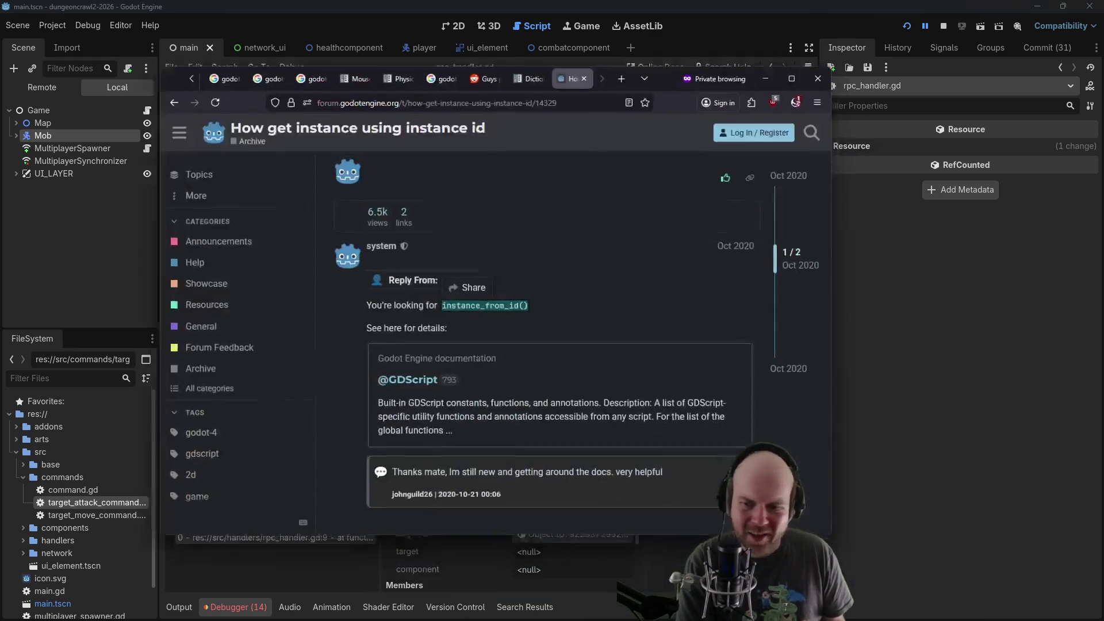
# Search Google for 'rpc encoded object godot' and read the expanded AI overview
pyautogui.click(616, 73)
pyautogui.write('r')
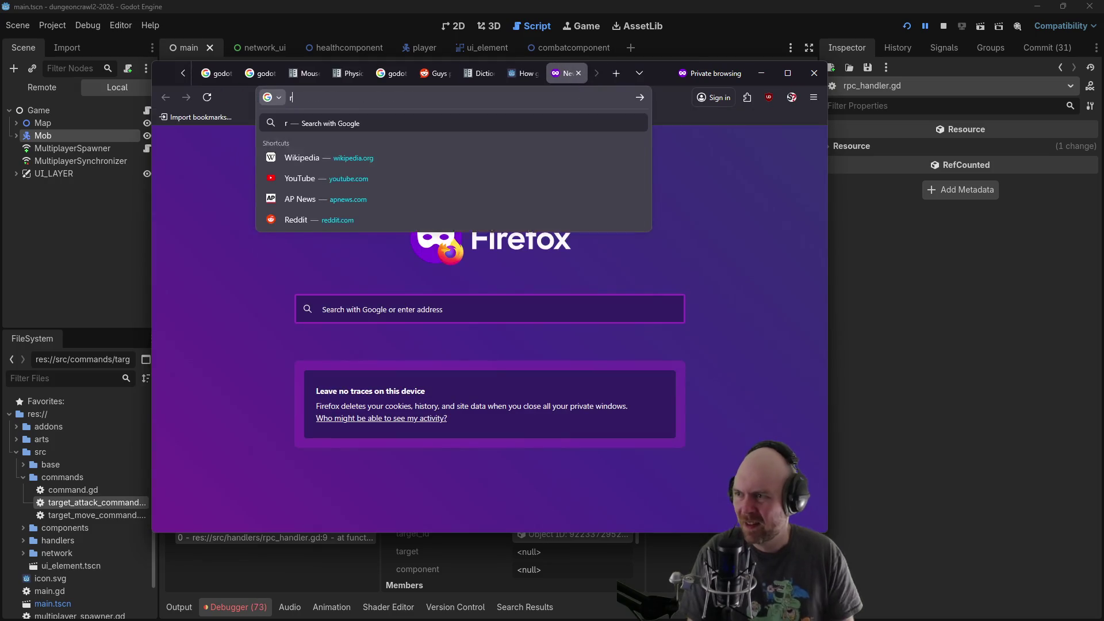
pyautogui.write('pc encoded object')
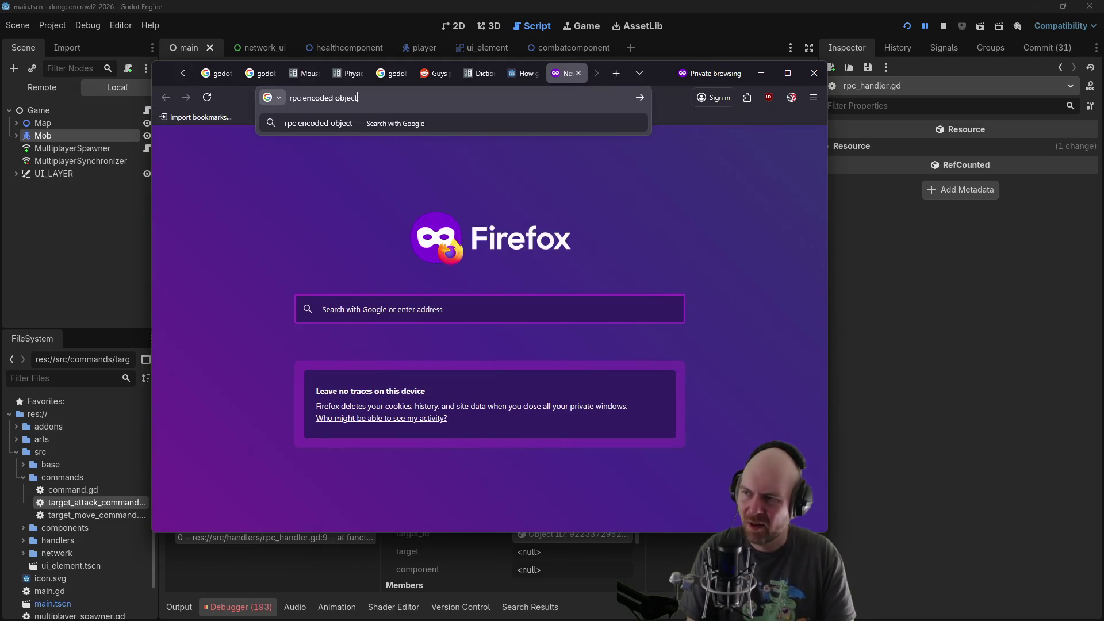
pyautogui.press('Return')
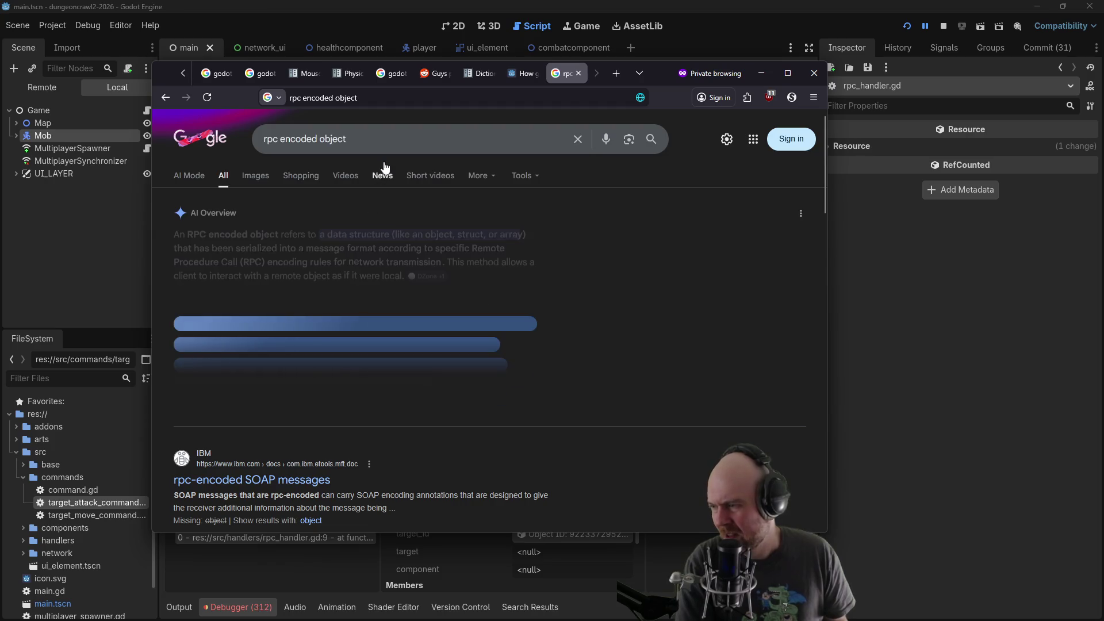
pyautogui.click(374, 140)
pyautogui.write('godot')
pyautogui.press('Return')
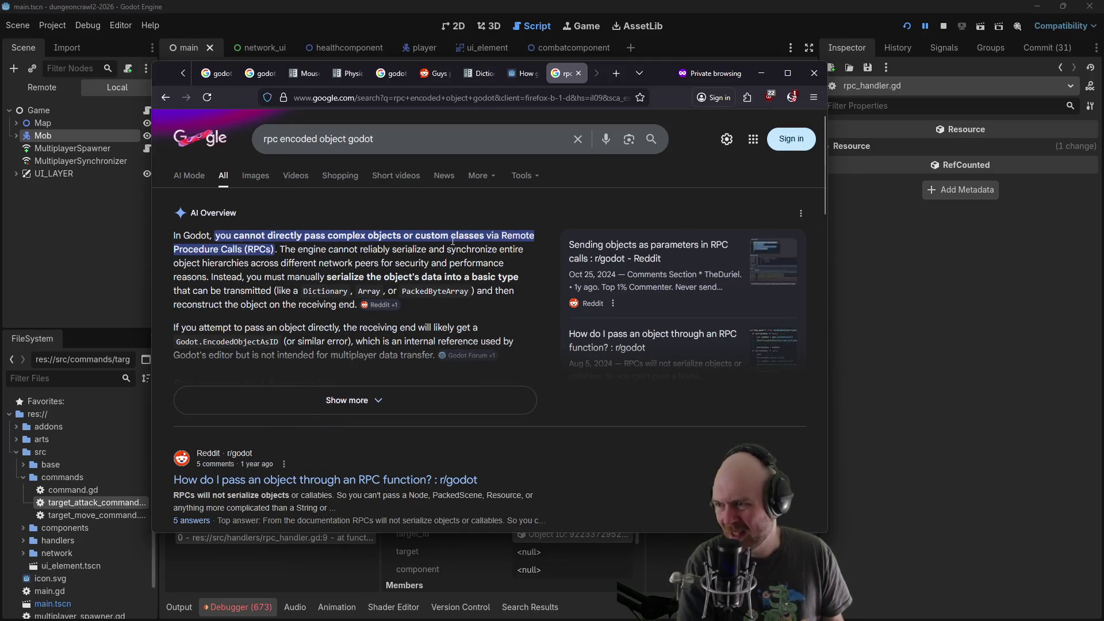
pyautogui.scroll(-1, 246, 351)
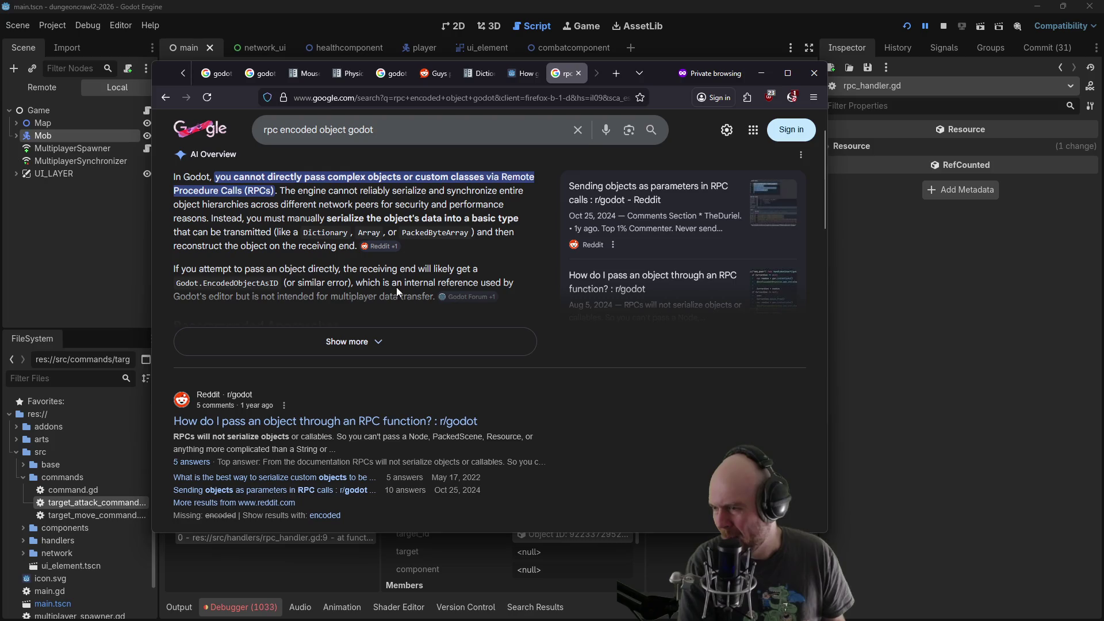
pyautogui.click(371, 343)
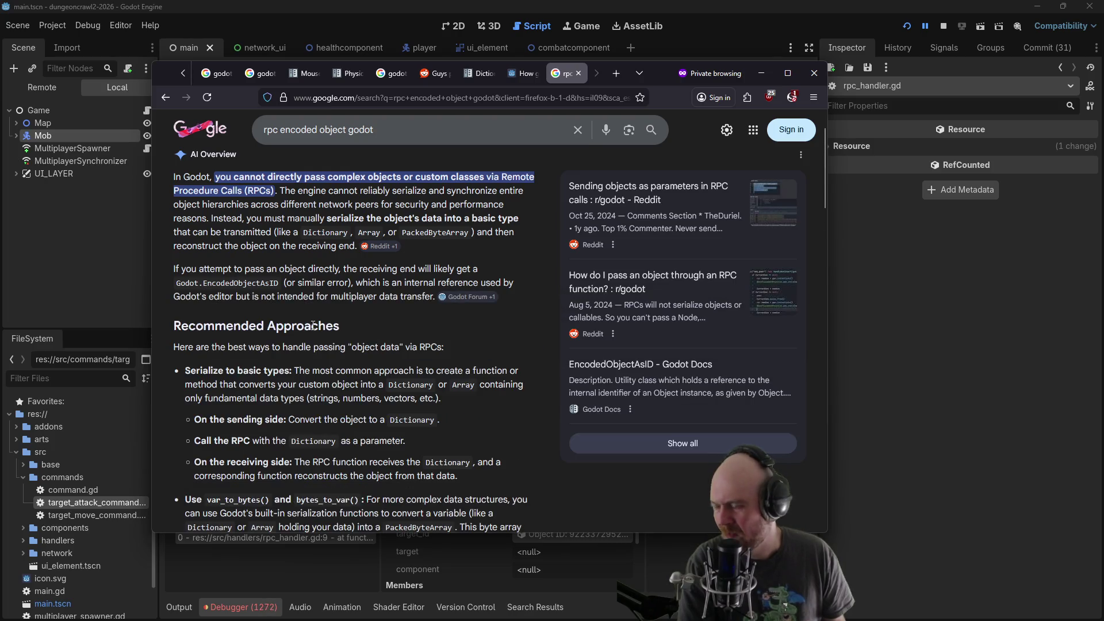
pyautogui.scroll(-2, 619, 345)
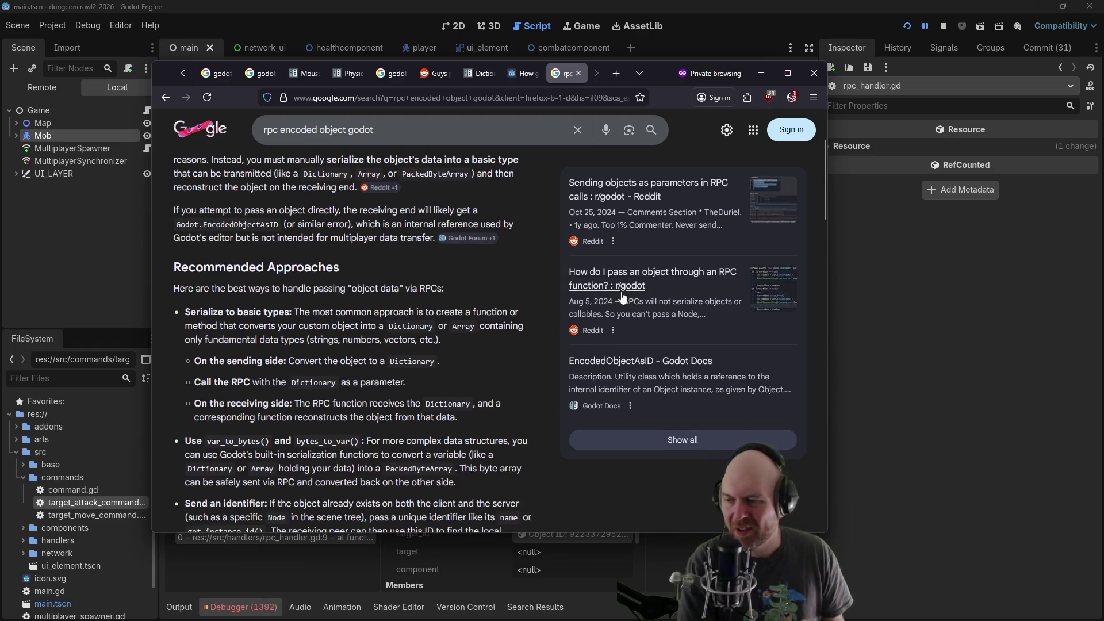
# Stop the running game session in Godot
pyautogui.click(761, 74)
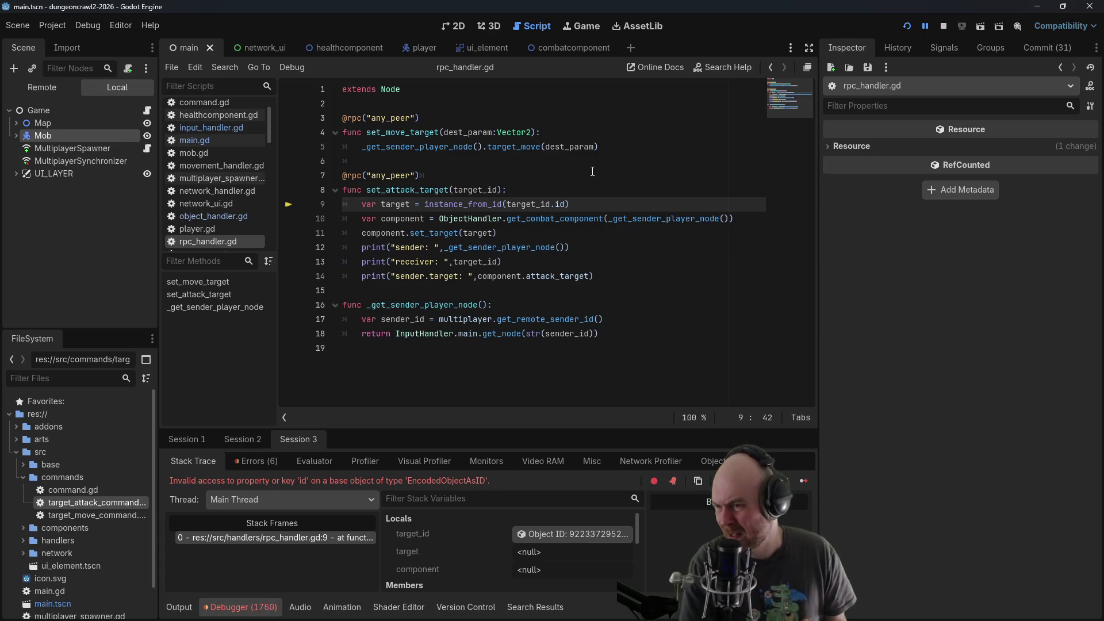
pyautogui.click(571, 204)
pyautogui.click(944, 26)
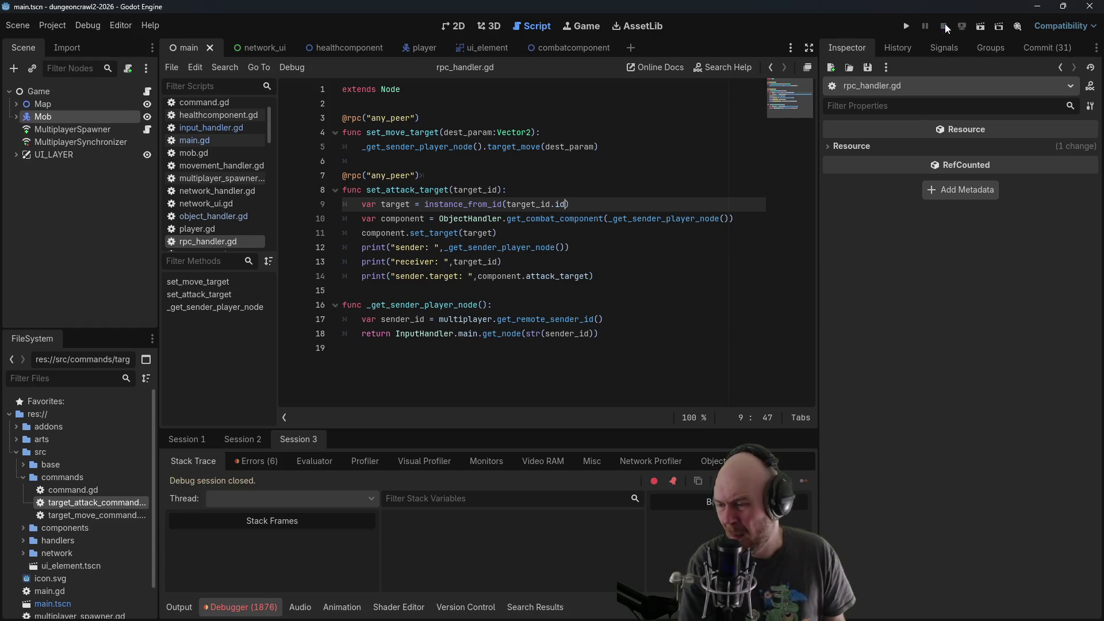
pyautogui.hotkey('alt', 'Tab')
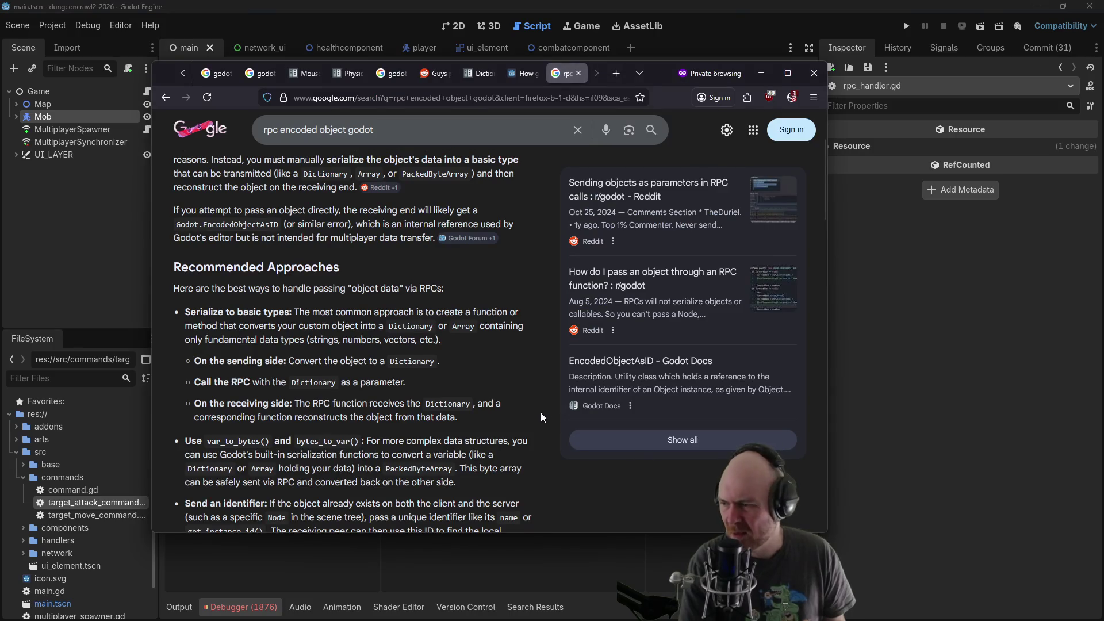
# Read the Godot Forum EncodedObjectAsID thread about objects not passing through RPC
pyautogui.scroll(-3, 512, 402)
pyautogui.scroll(-10, 512, 402)
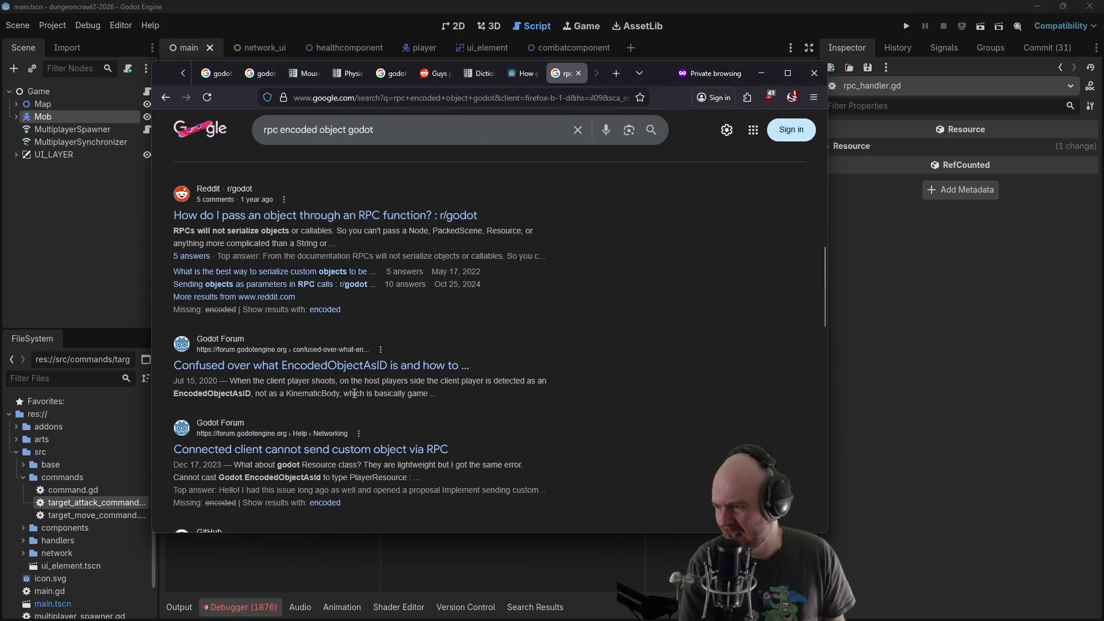
pyautogui.click(313, 365)
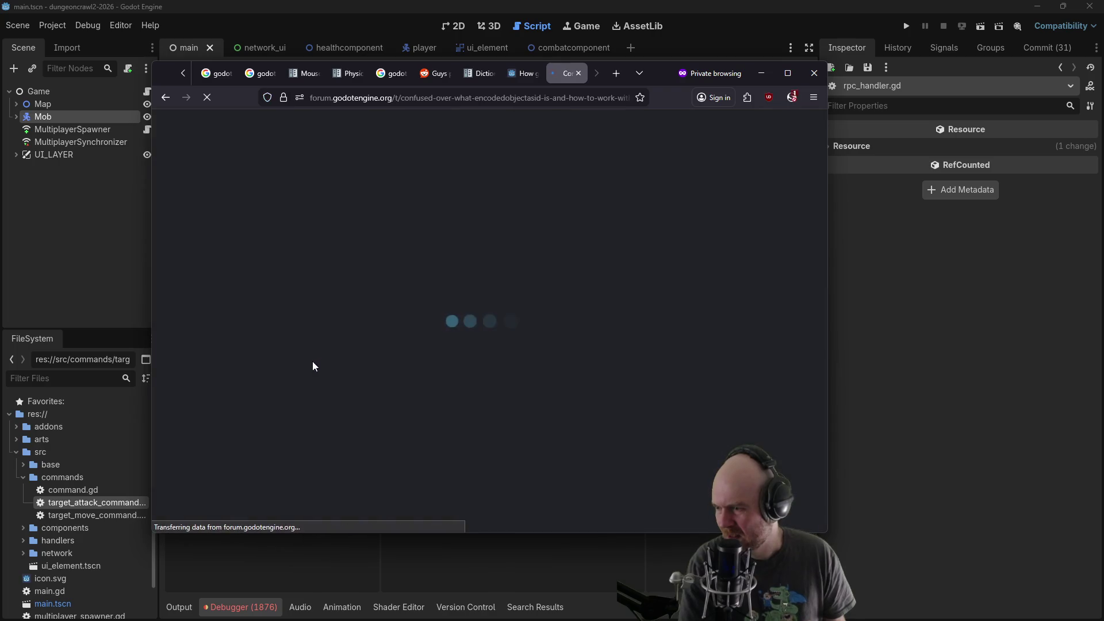
pyautogui.scroll(-3, 436, 272)
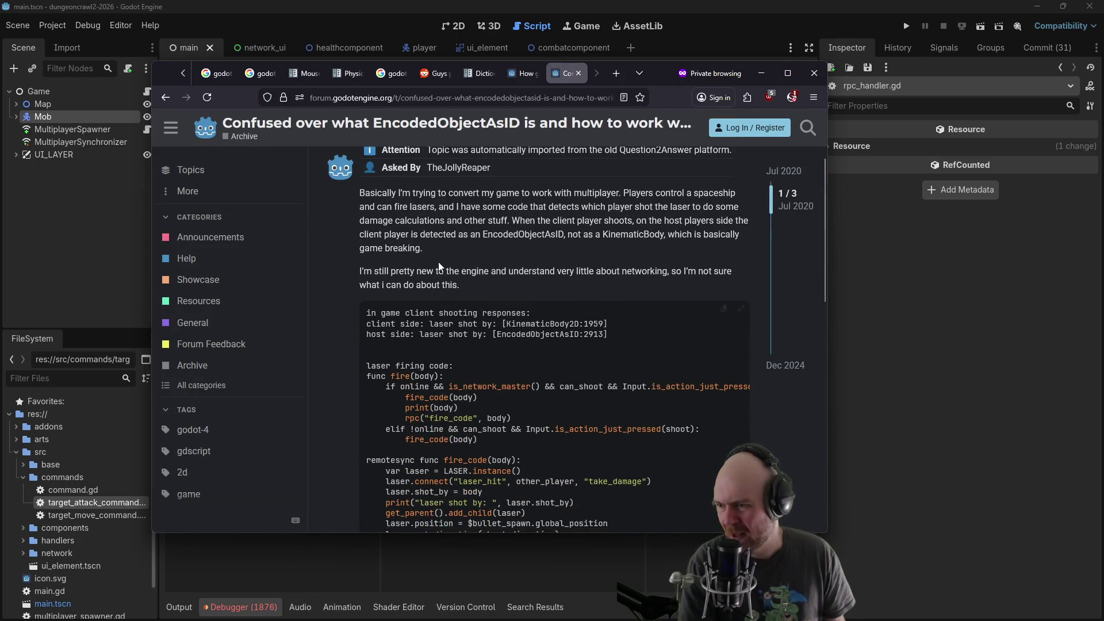
pyautogui.scroll(-6, 435, 272)
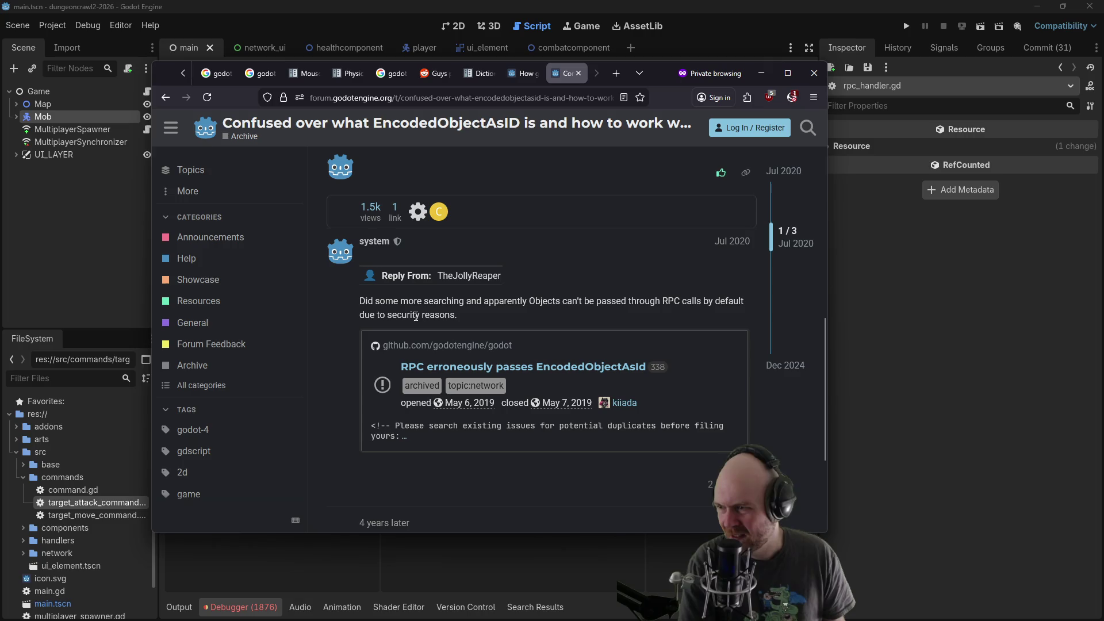
pyautogui.scroll(-3, 431, 322)
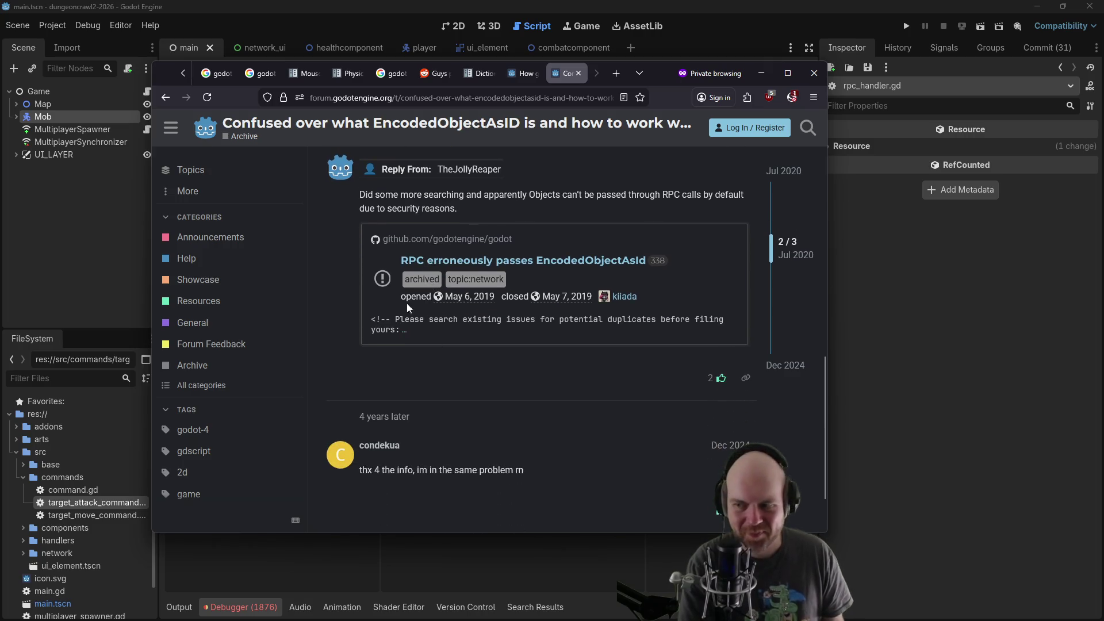
pyautogui.scroll(-2, 399, 323)
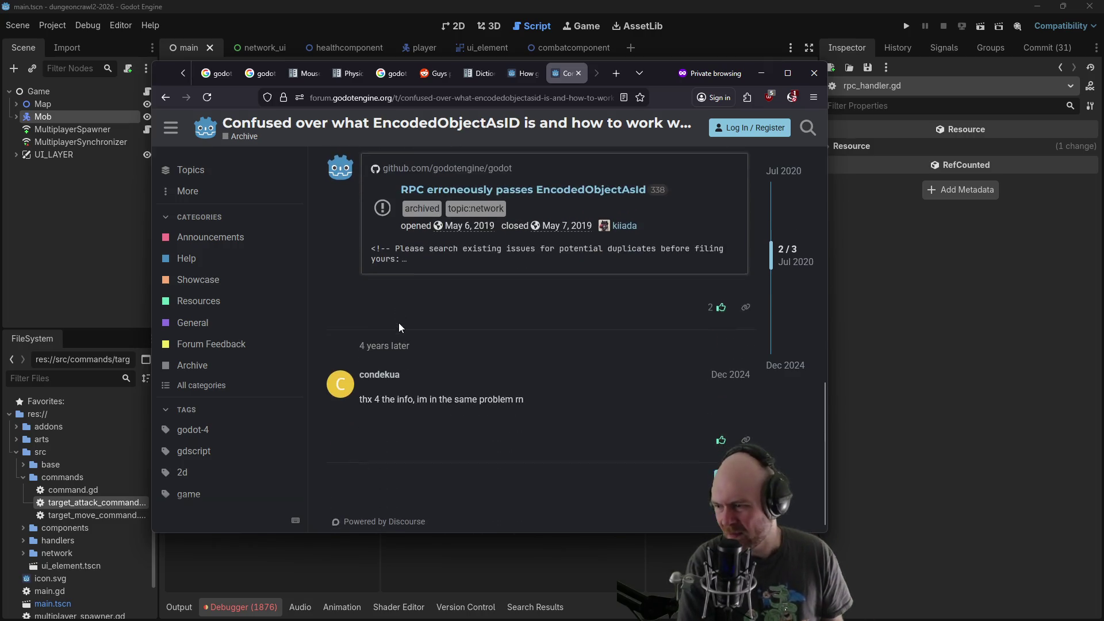
pyautogui.click(762, 73)
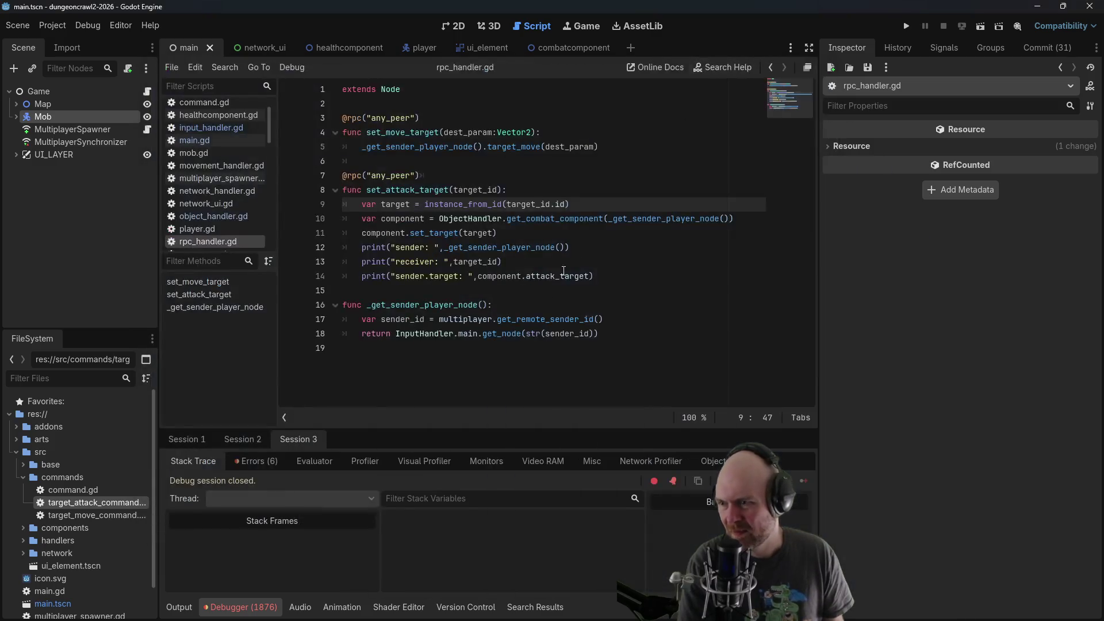
# Add 'return' as the first line of set_attack_target and save the script
pyautogui.click(530, 321)
pyautogui.click(557, 248)
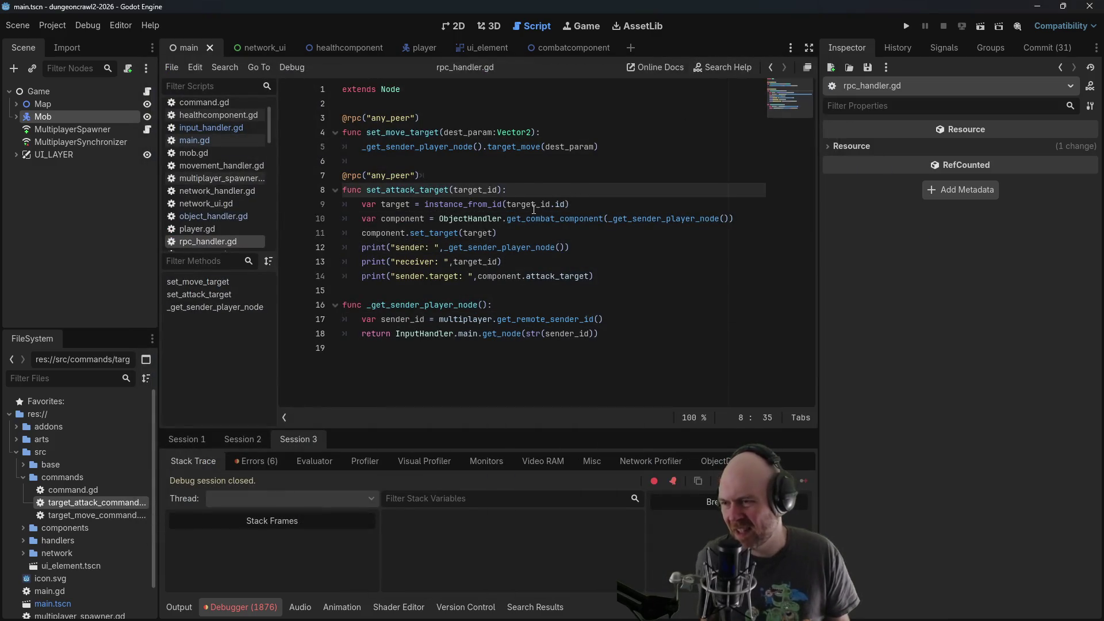
pyautogui.click(533, 205)
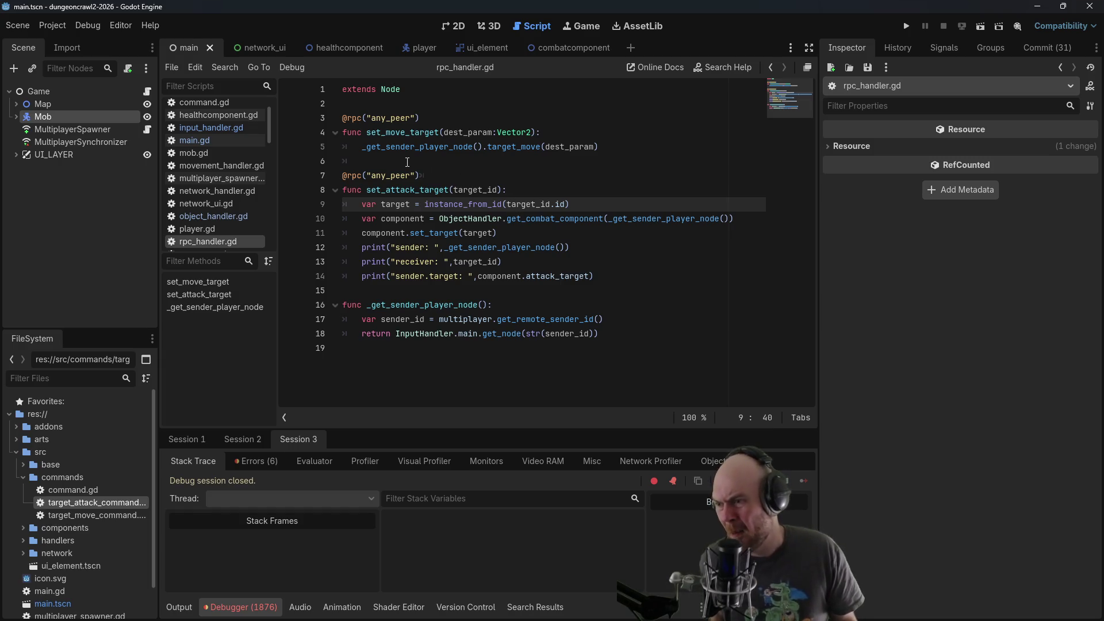
pyautogui.press('Up')
pyautogui.press('Return')
pyautogui.write('return')
pyautogui.hotkey('ctrl', 's')
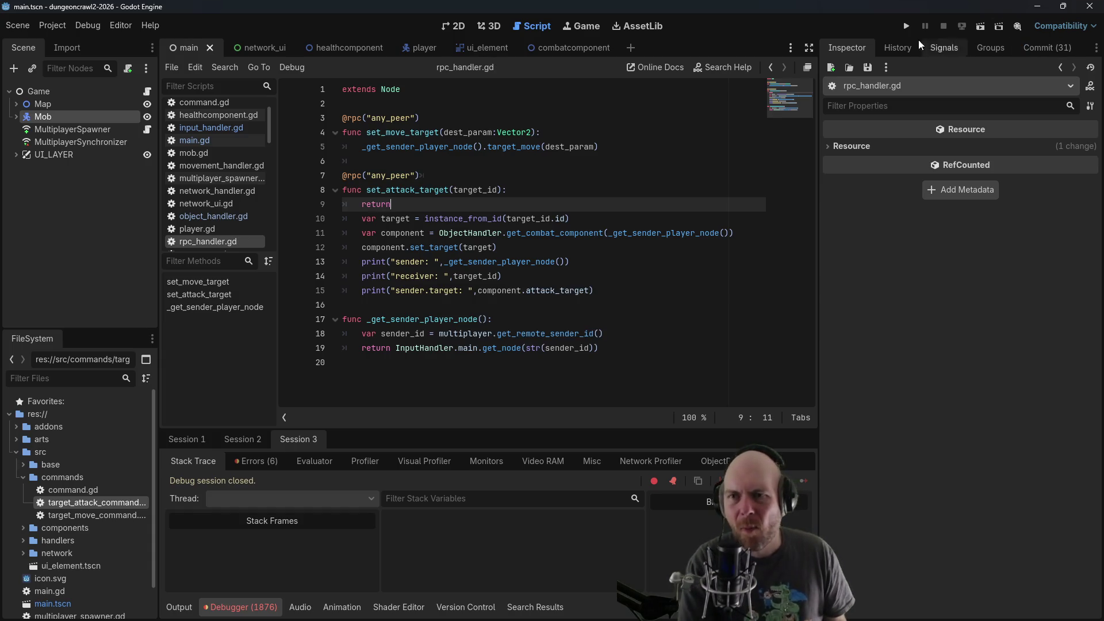
# Run the project as Server, move the player, and target the mob
pyautogui.click(906, 26)
pyautogui.click(264, 162)
pyautogui.click(257, 180)
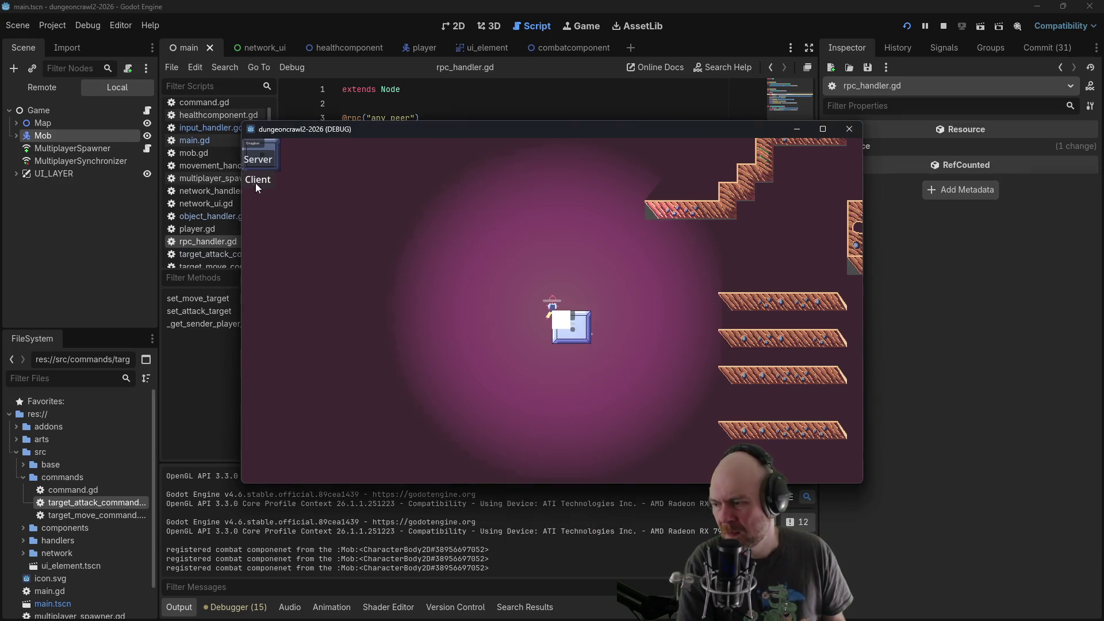
pyautogui.click(505, 266)
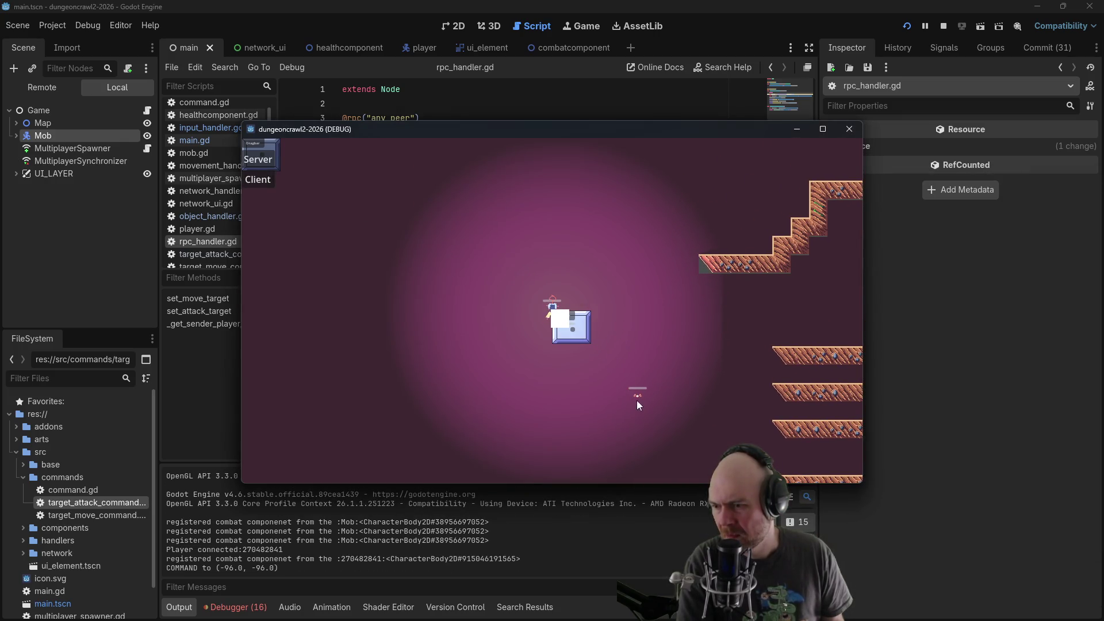
pyautogui.click(636, 400)
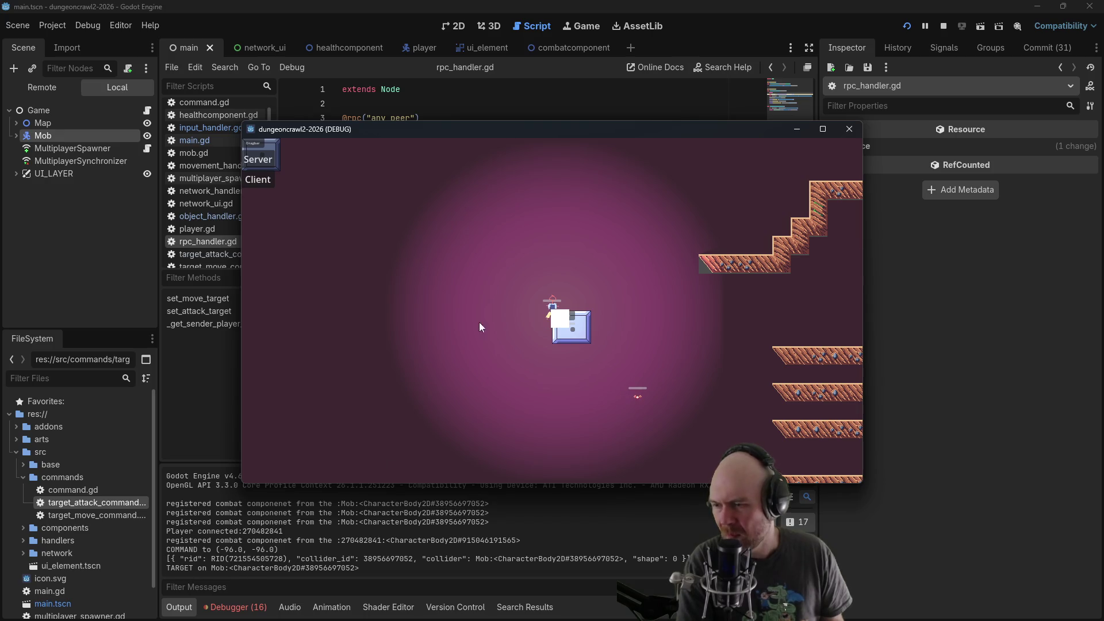
pyautogui.click(551, 313)
pyautogui.click(461, 318)
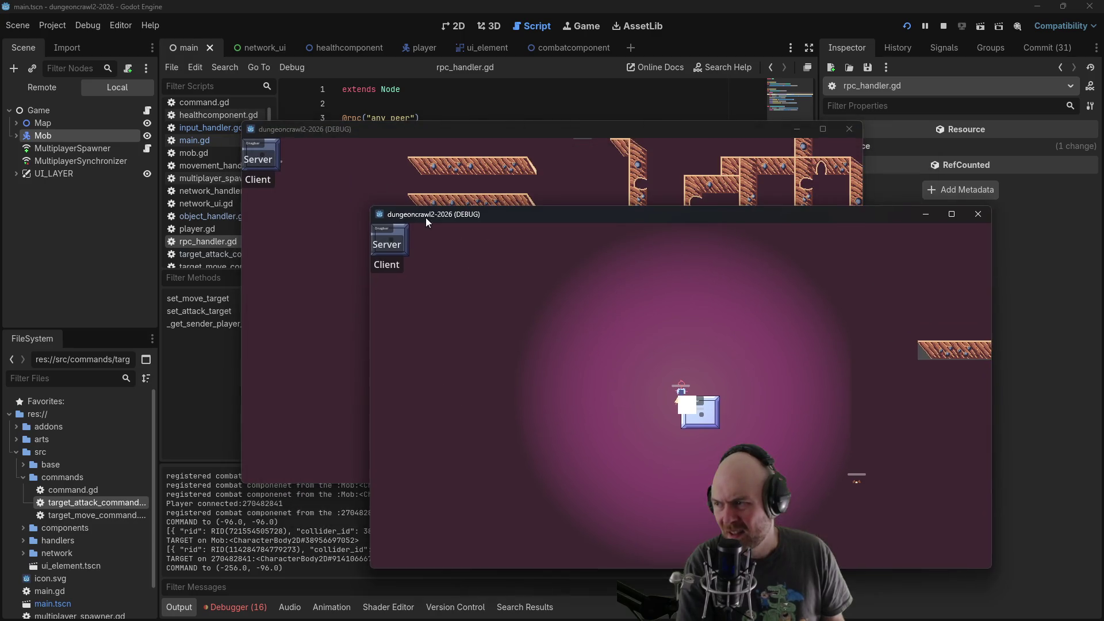
# Join the second instance as Client, move and target the mob, then close both game windows
pyautogui.click(321, 139)
pyautogui.moveTo(321, 139); pyautogui.dragTo(147, 117)
pyautogui.click(374, 255)
pyautogui.click(432, 274)
pyautogui.click(414, 276)
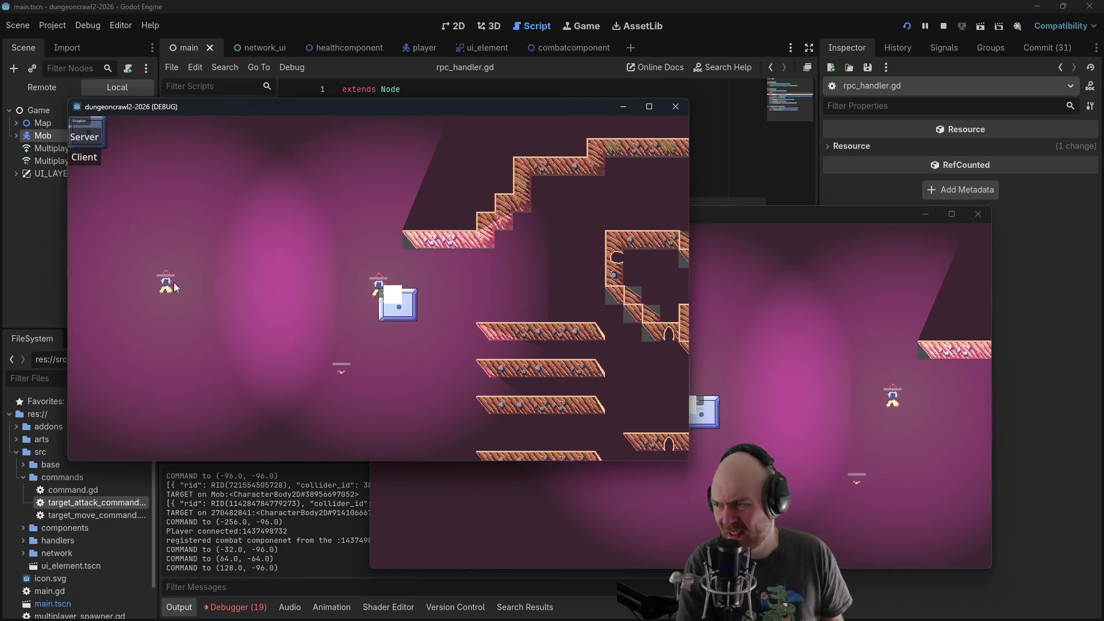
pyautogui.click(339, 373)
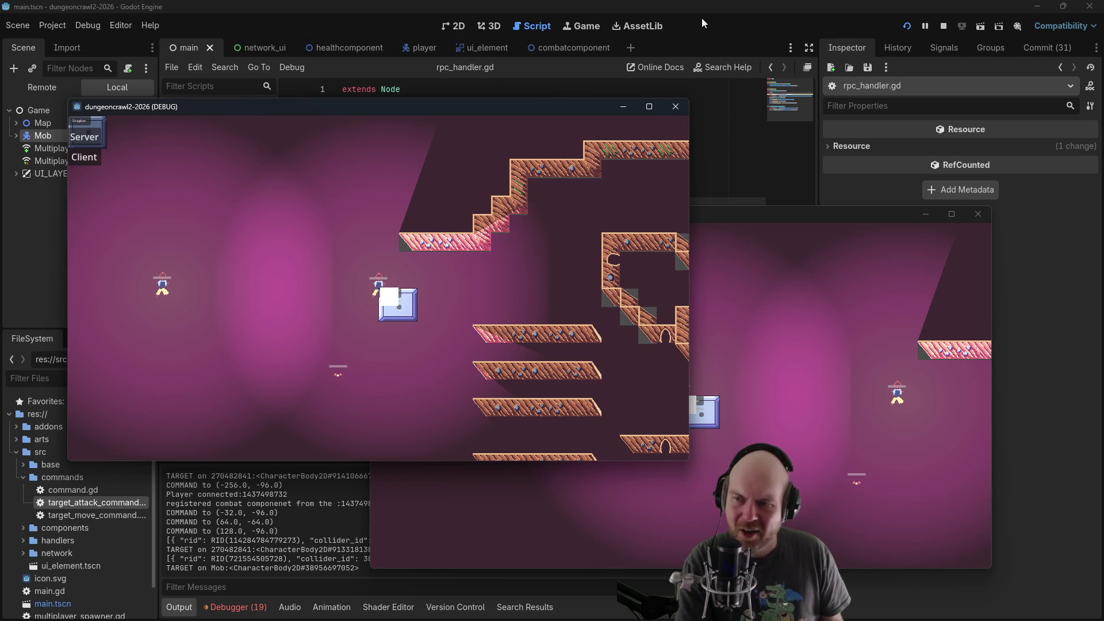
pyautogui.click(676, 106)
pyautogui.click(978, 215)
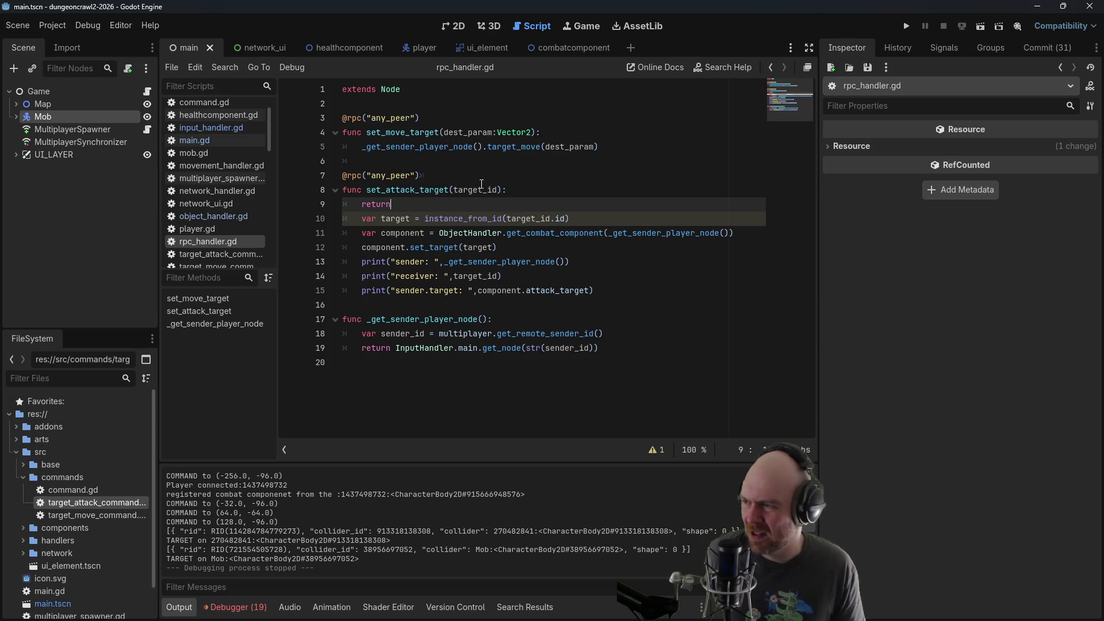
pyautogui.click(216, 107)
pyautogui.scroll(1, 223, 124)
pyautogui.scroll(1, 223, 123)
pyautogui.click(224, 106)
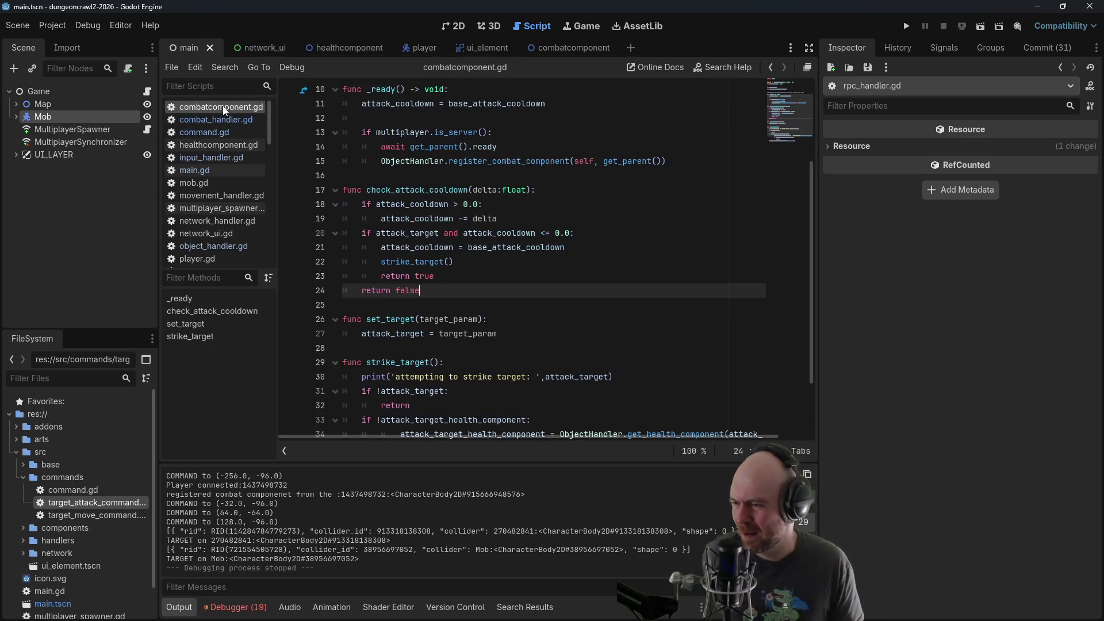
pyautogui.click(223, 119)
pyautogui.click(222, 132)
pyautogui.click(219, 157)
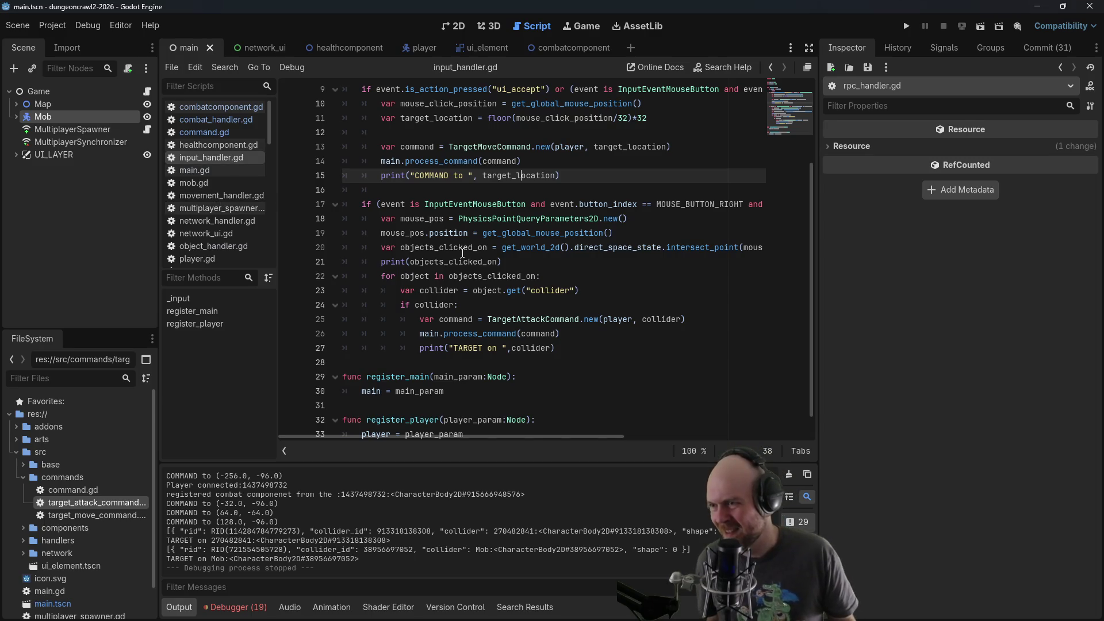
pyautogui.scroll(2, 463, 253)
pyautogui.scroll(-3, 463, 253)
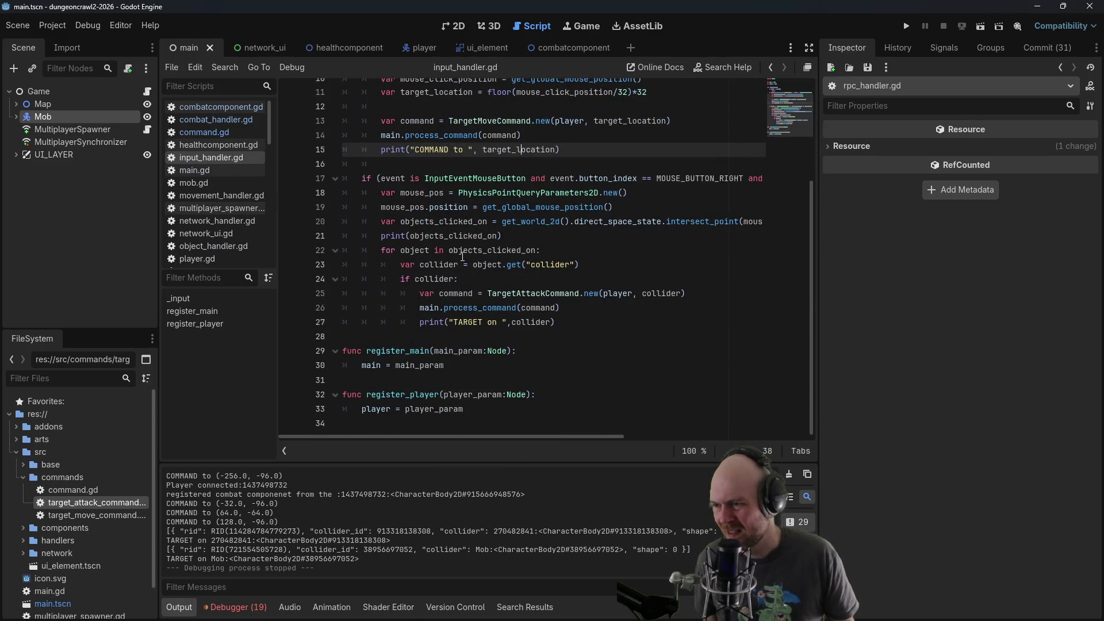
pyautogui.scroll(2, 463, 257)
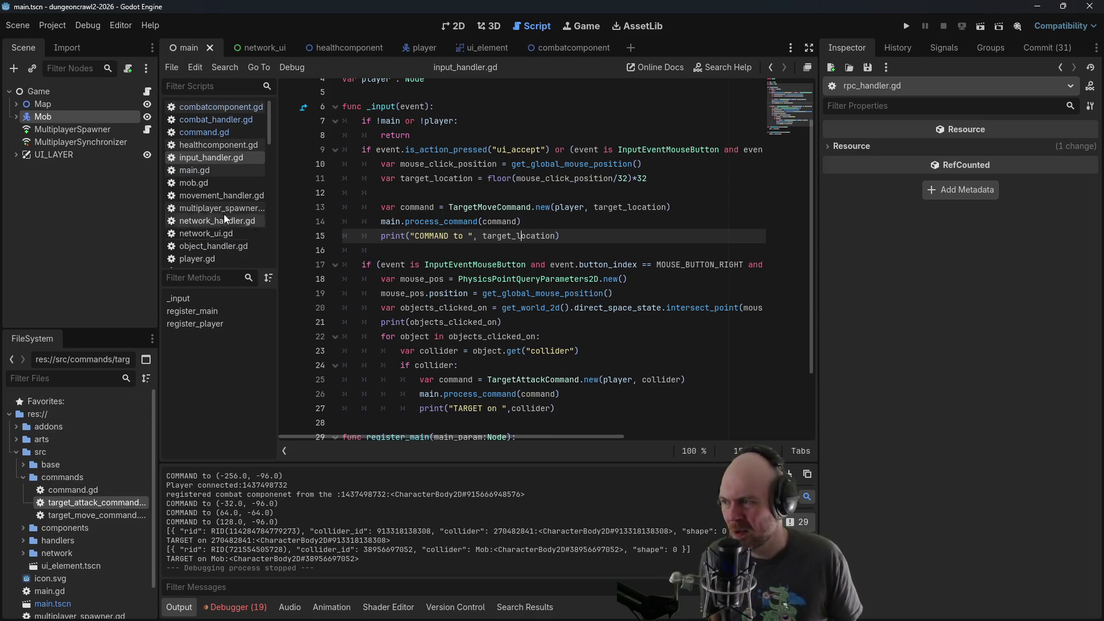
pyautogui.scroll(-3, 215, 195)
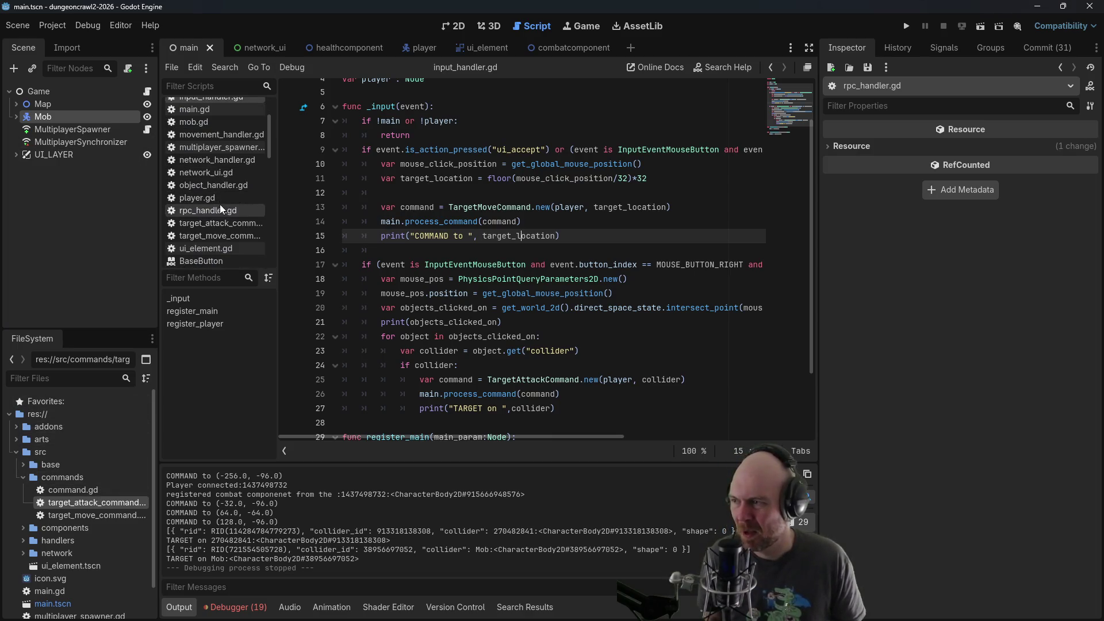
pyautogui.click(213, 198)
pyautogui.scroll(-3, 552, 295)
pyautogui.scroll(7, 521, 362)
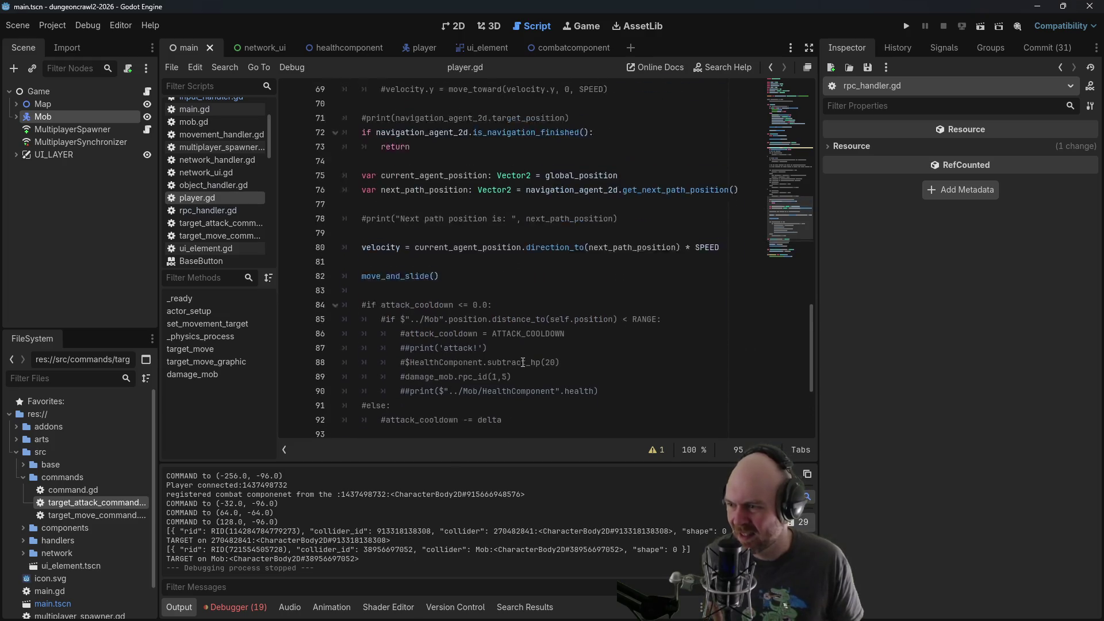
pyautogui.scroll(6, 521, 363)
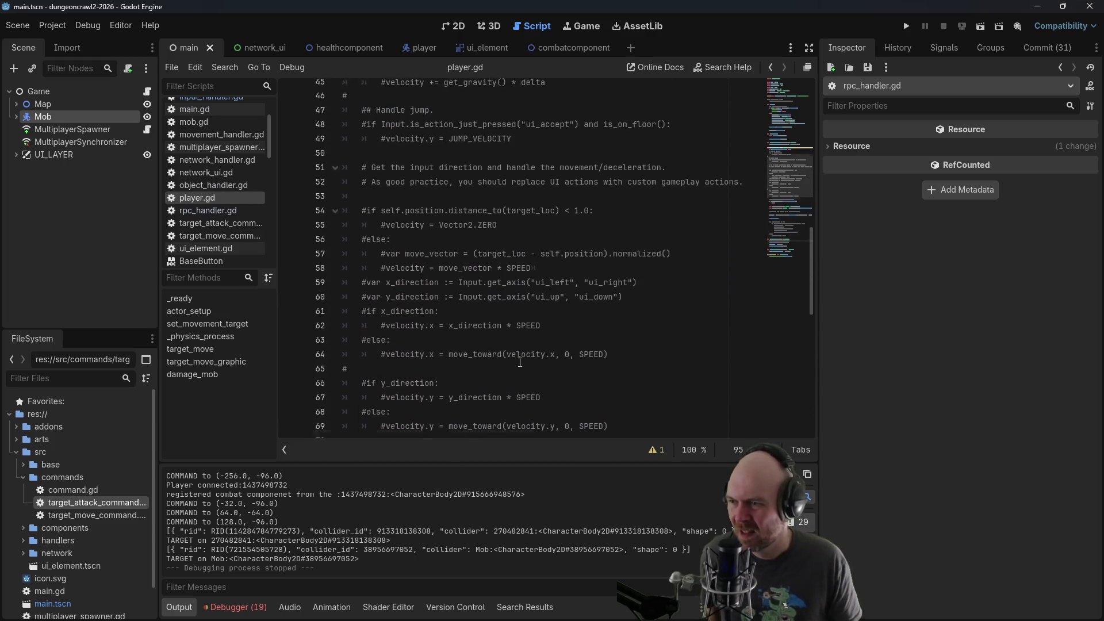
pyautogui.scroll(6, 512, 358)
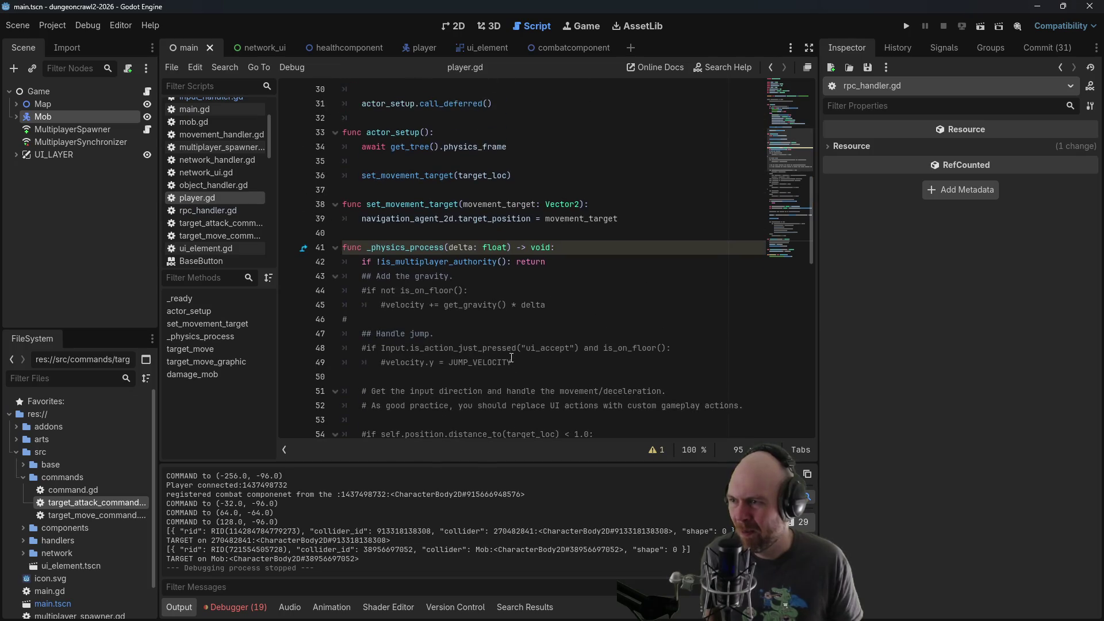
pyautogui.scroll(4, 511, 357)
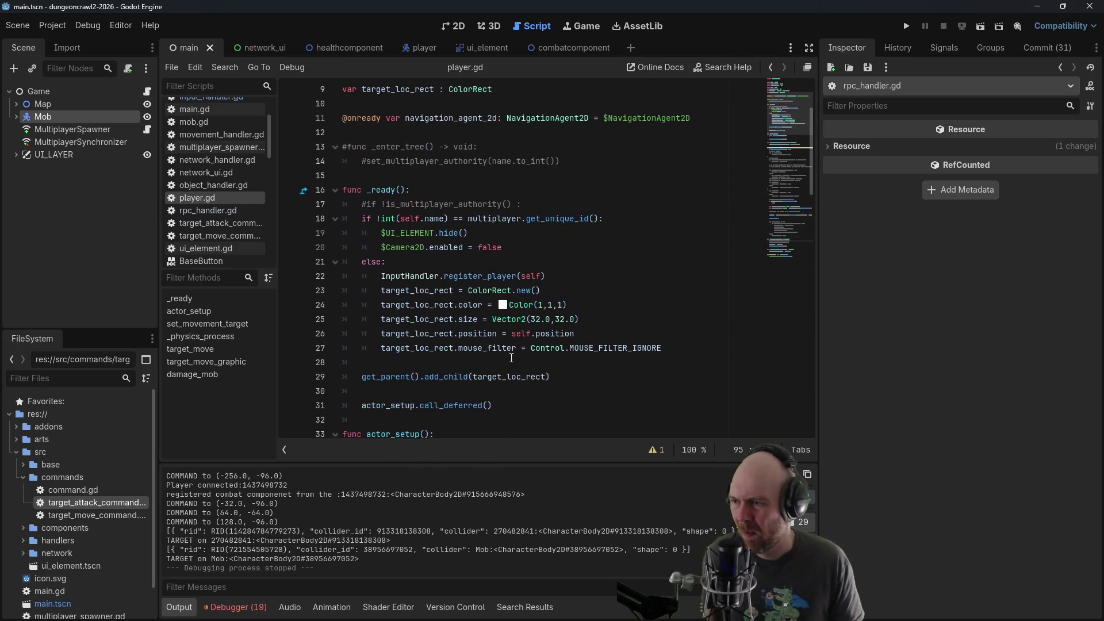
pyautogui.scroll(-9, 511, 357)
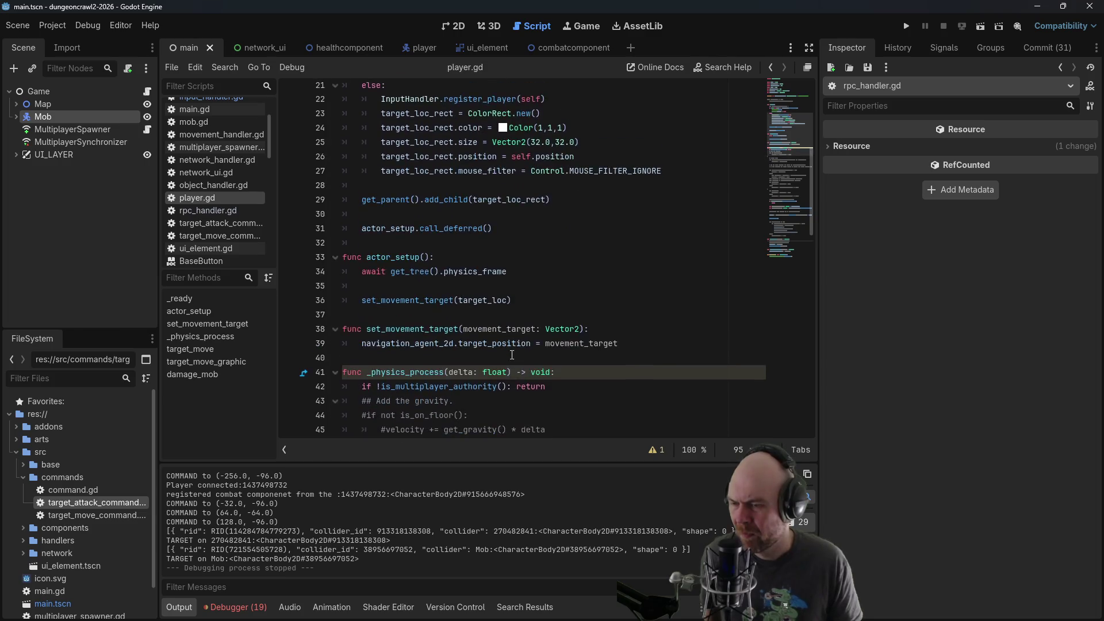
pyautogui.scroll(-10, 513, 355)
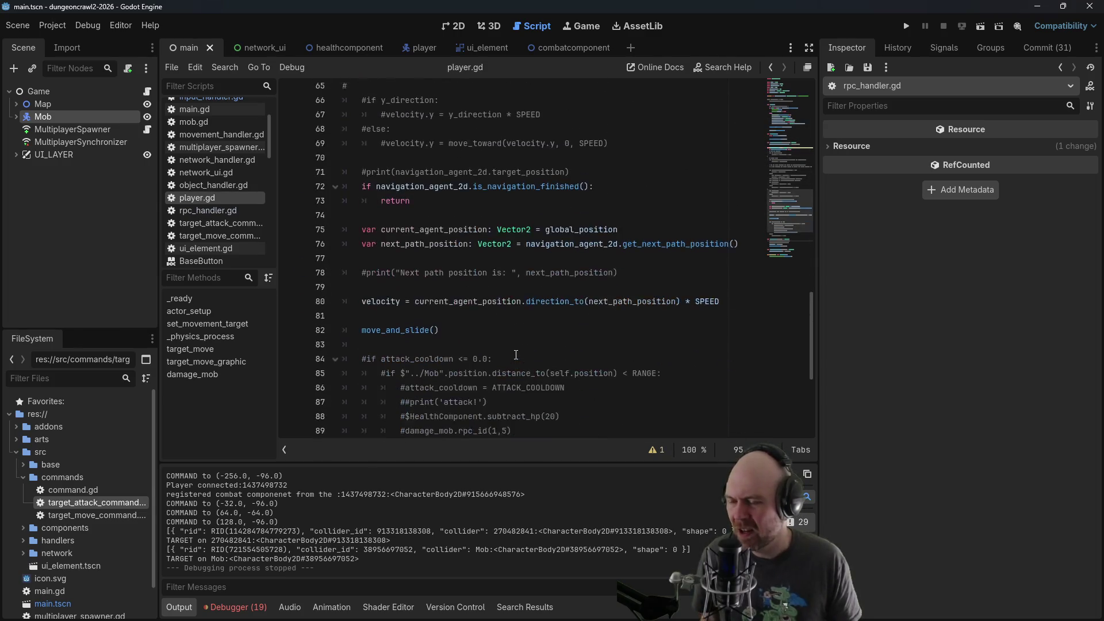
pyautogui.scroll(-5, 517, 347)
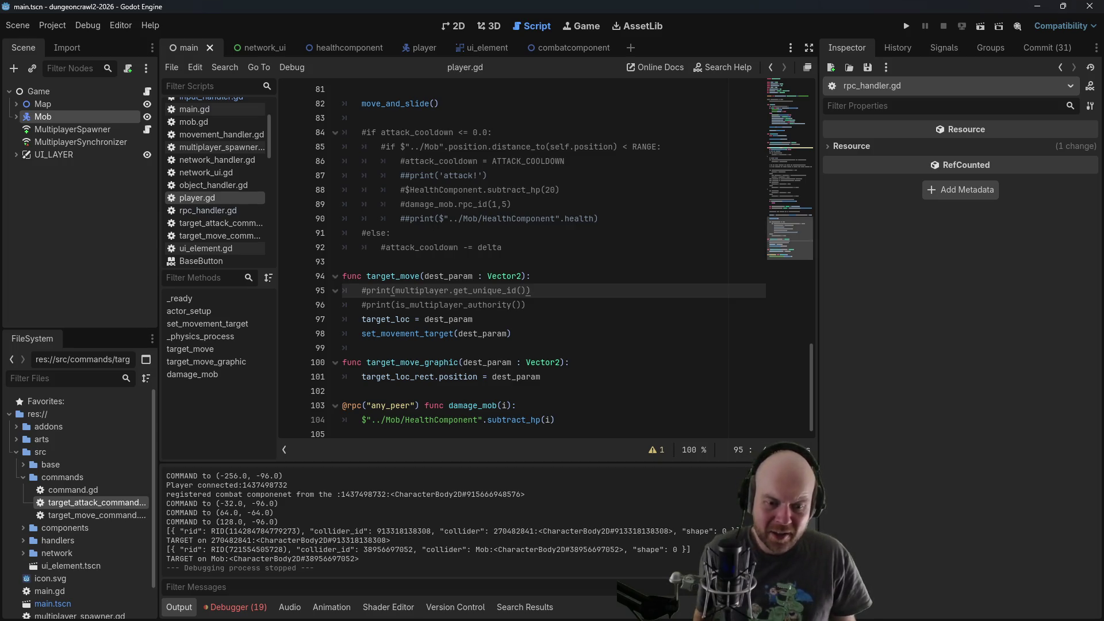
pyautogui.hotkey('alt', 'Tab')
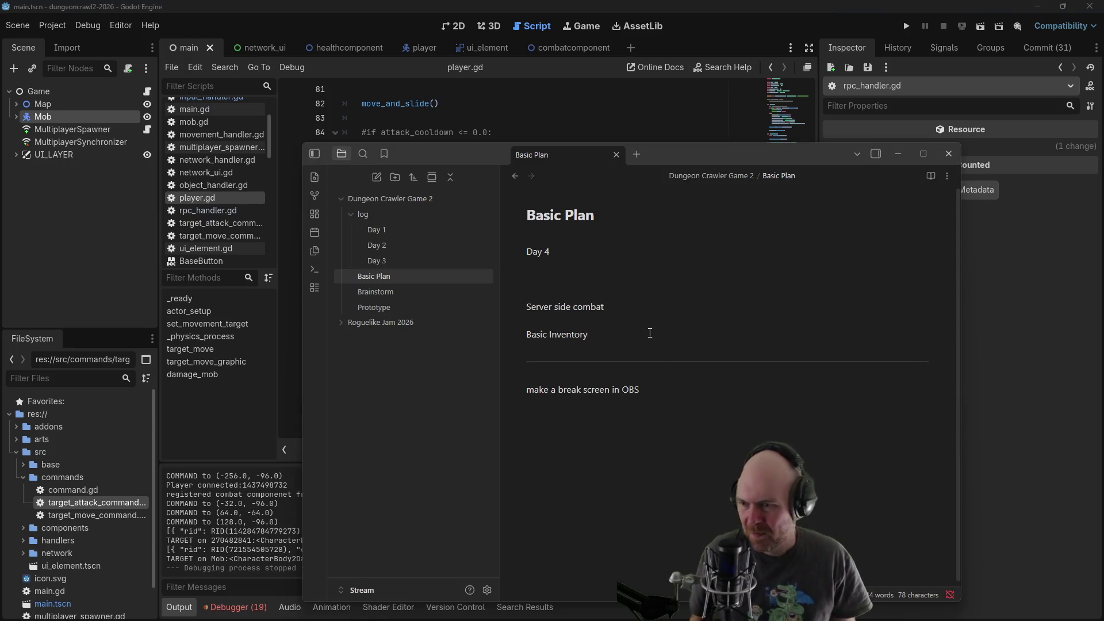
# Start the list under Server side combat: 'finish server side combat' and 'get the mob moving'
pyautogui.press('Return')
pyautogui.press('Return')
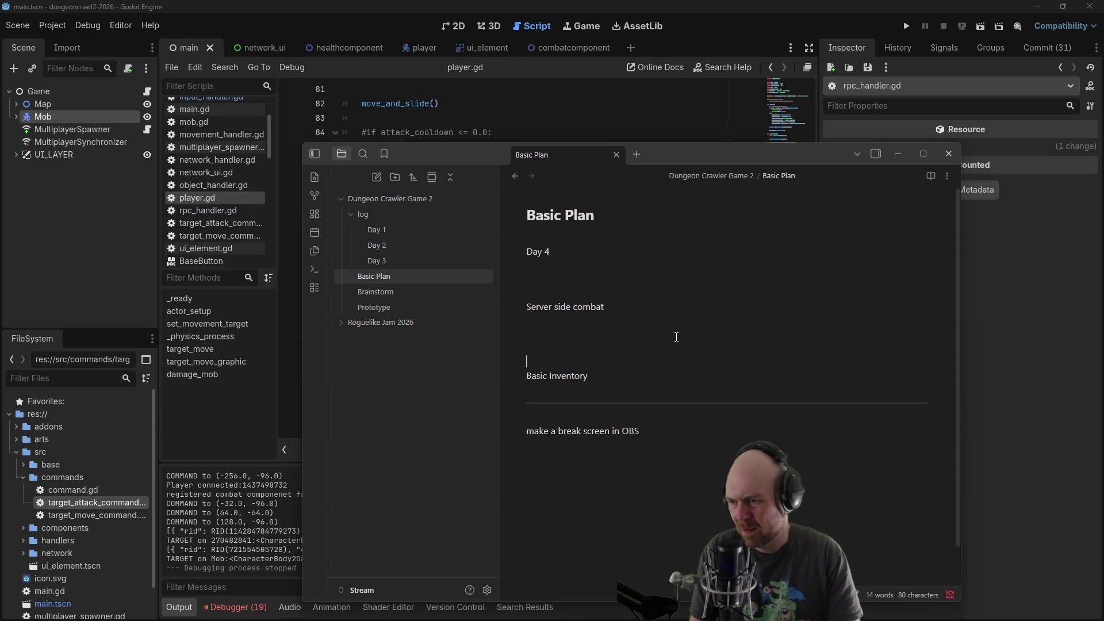
pyautogui.write('---')
pyautogui.press('Up')
pyautogui.press('Return')
pyautogui.press('Return')
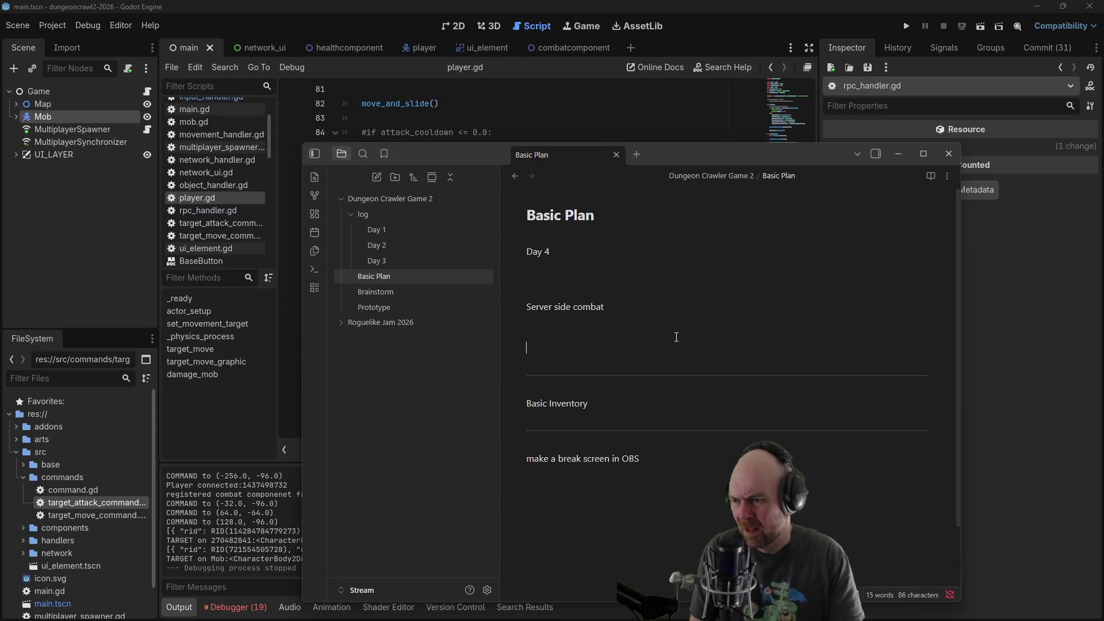
pyautogui.press('Delete')
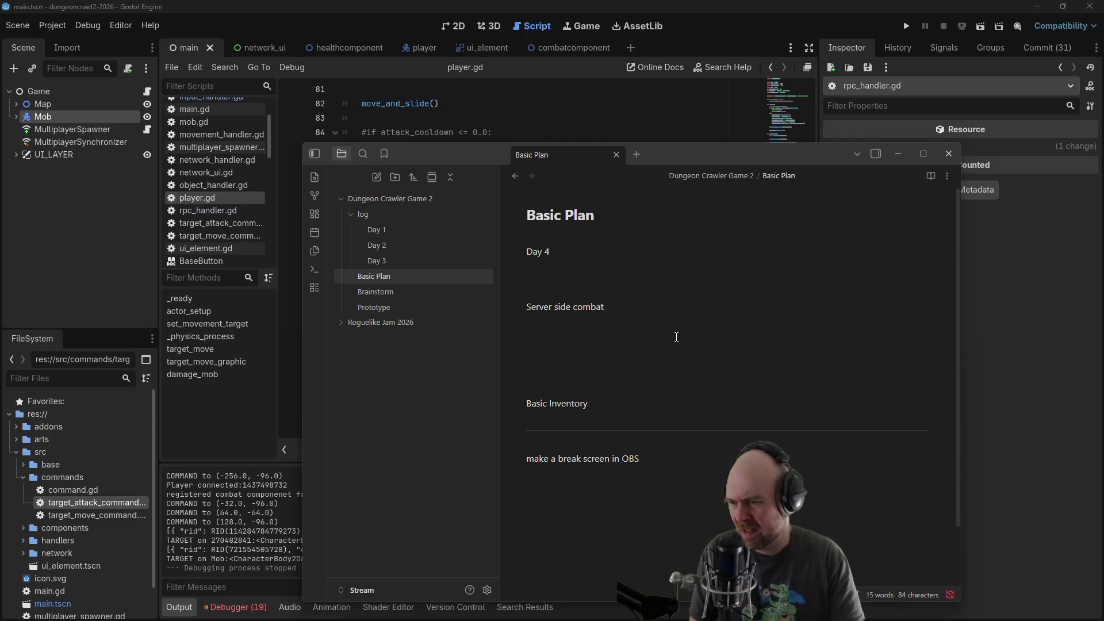
pyautogui.write('- ')
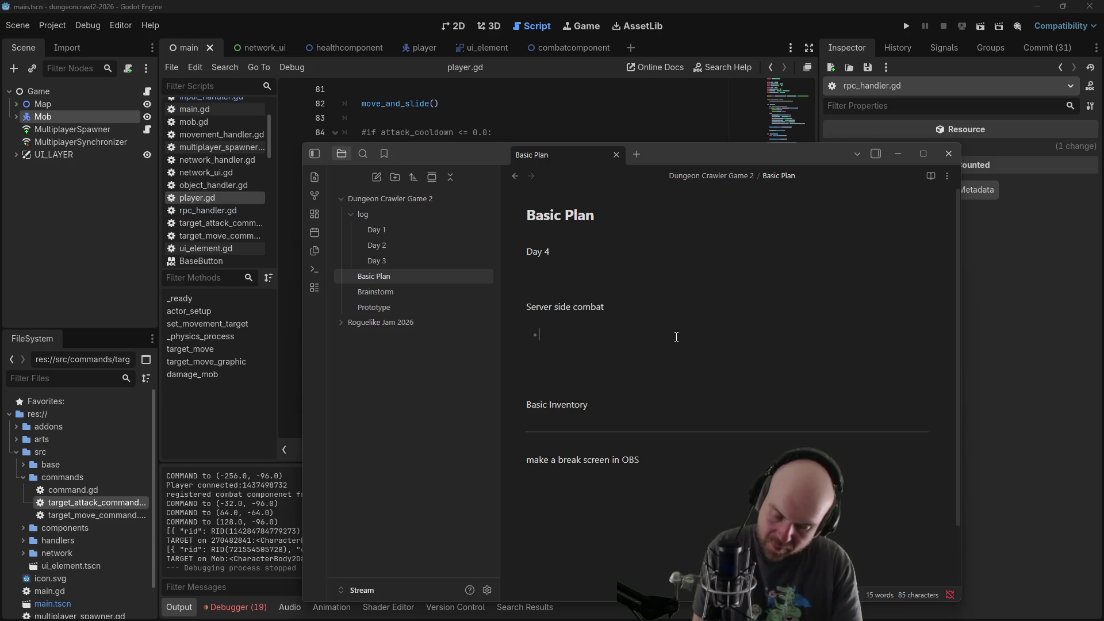
pyautogui.write('finish serve')
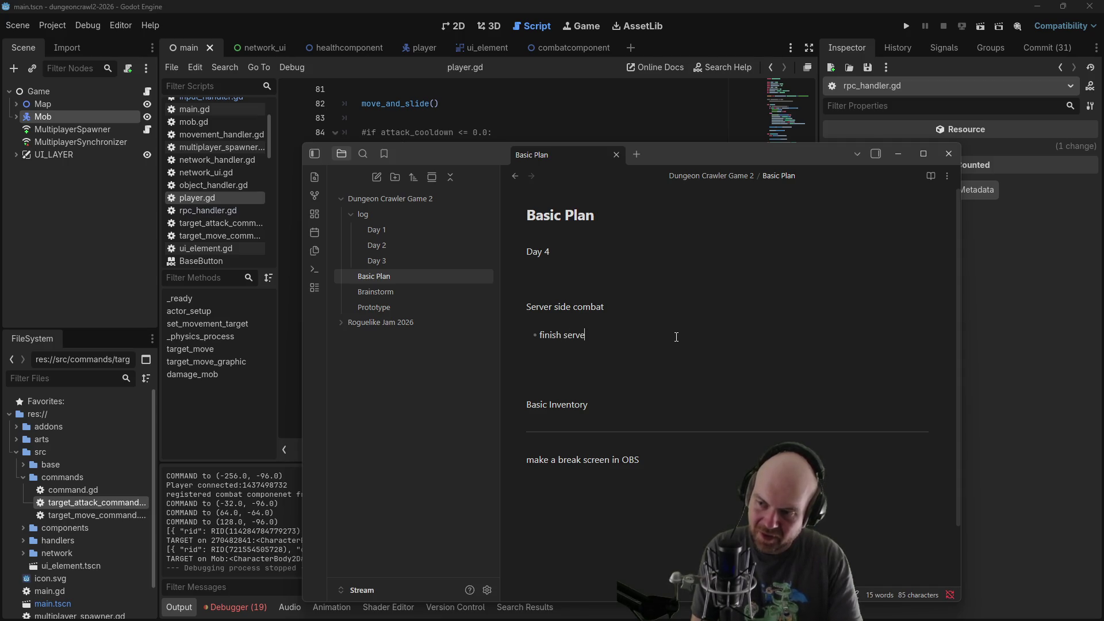
pyautogui.write('r side combat')
pyautogui.press('Return')
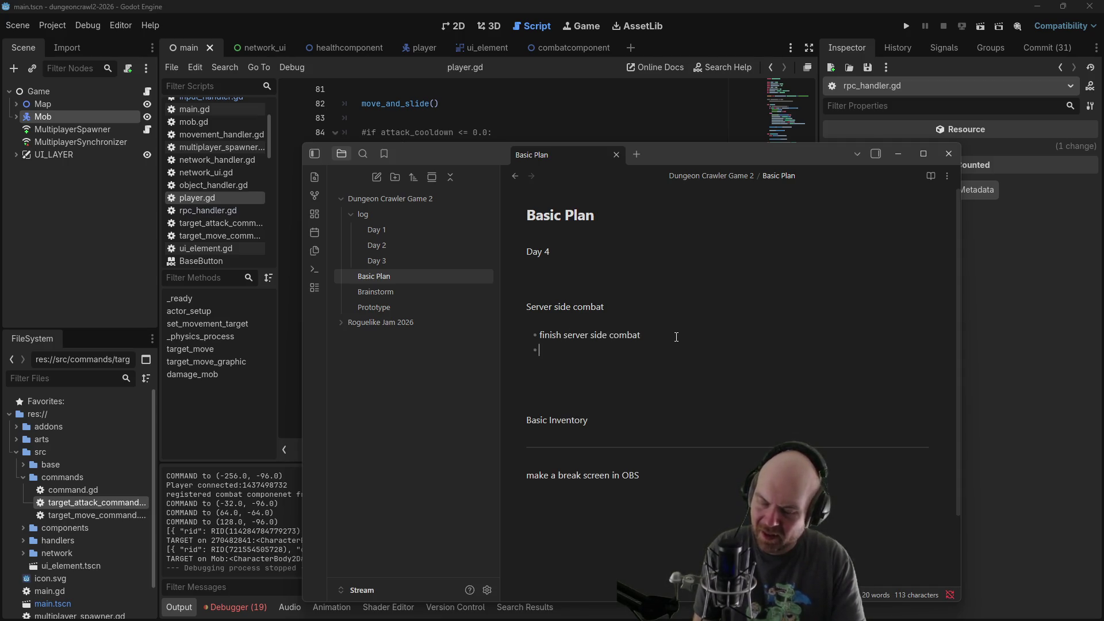
pyautogui.write('get the m')
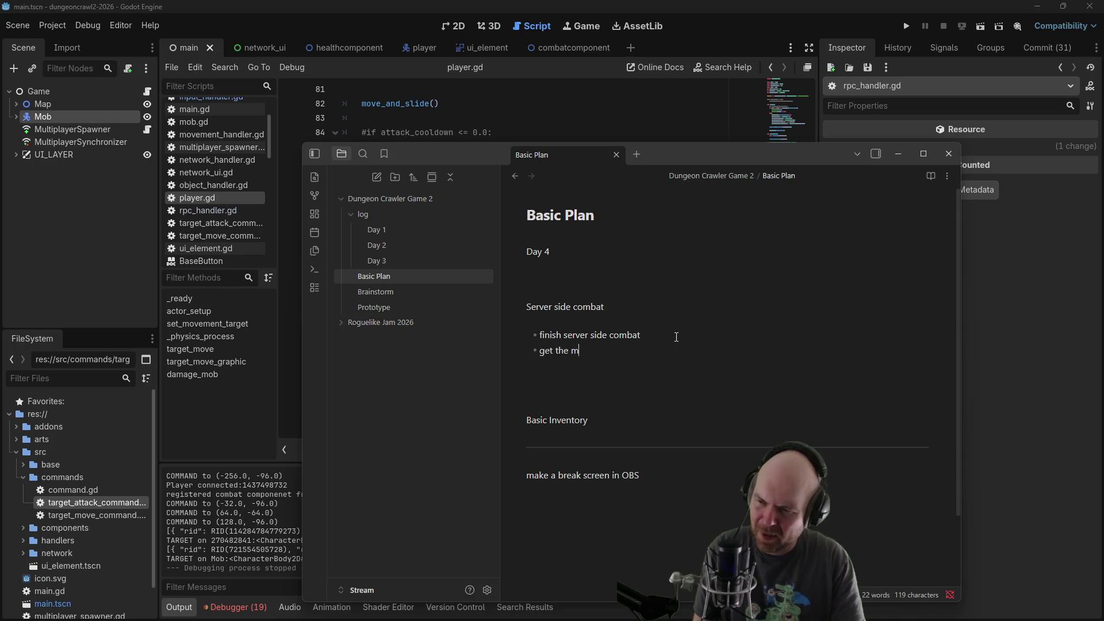
pyautogui.write('ob moving')
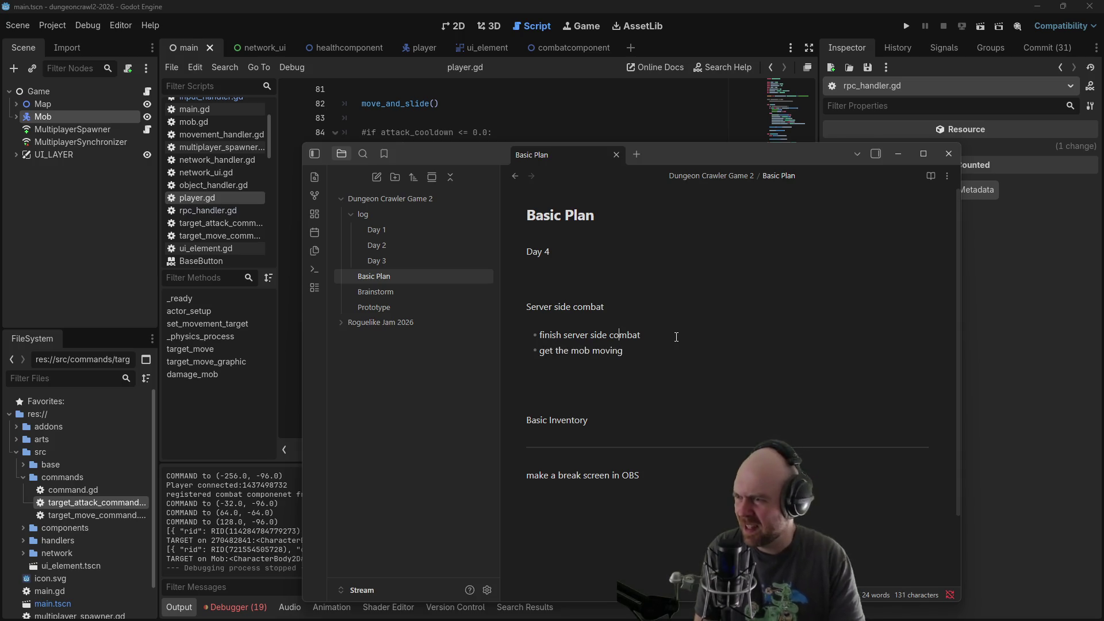
# Add bullets 'clean up the player (and add an attack target)' and 'mob spawning'
pyautogui.press('Return')
pyautogui.write('clean')
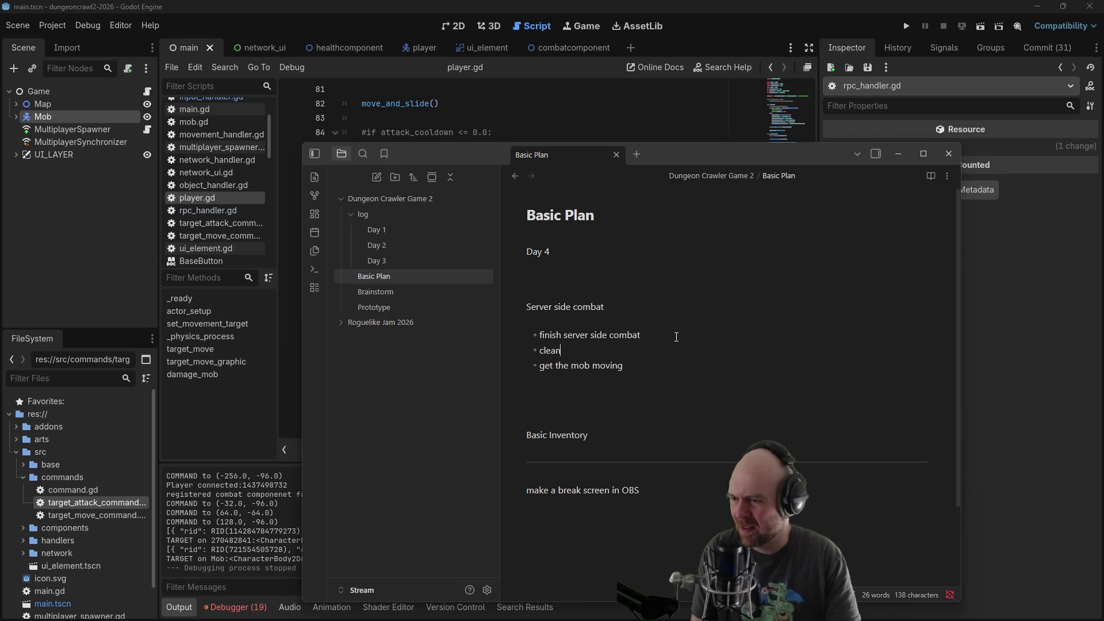
pyautogui.write(' up the player ')
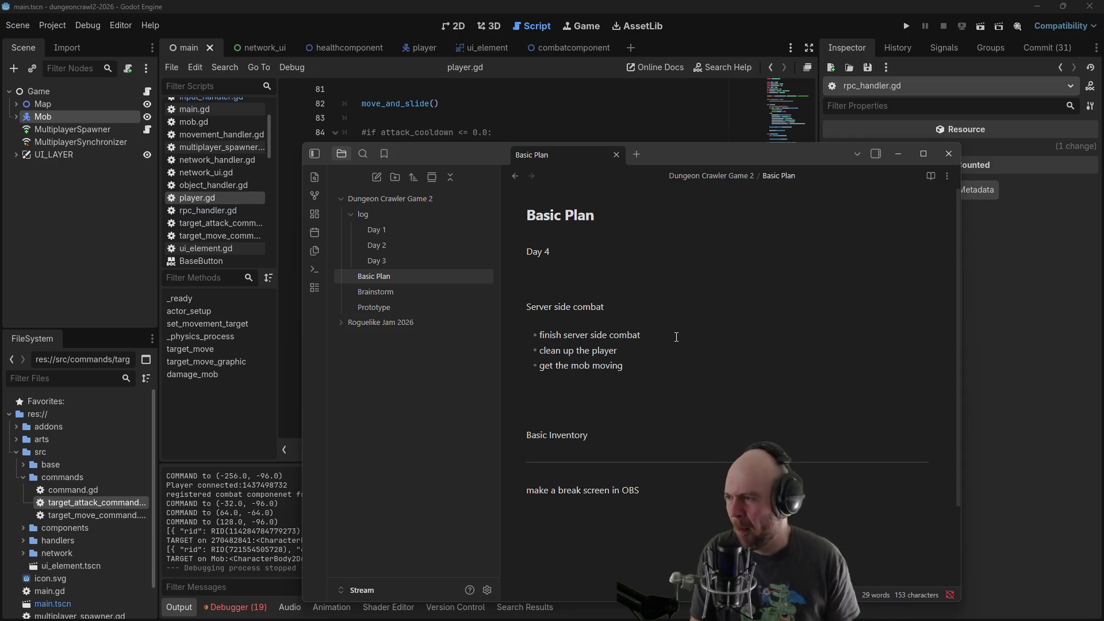
pyautogui.write('(and add an at')
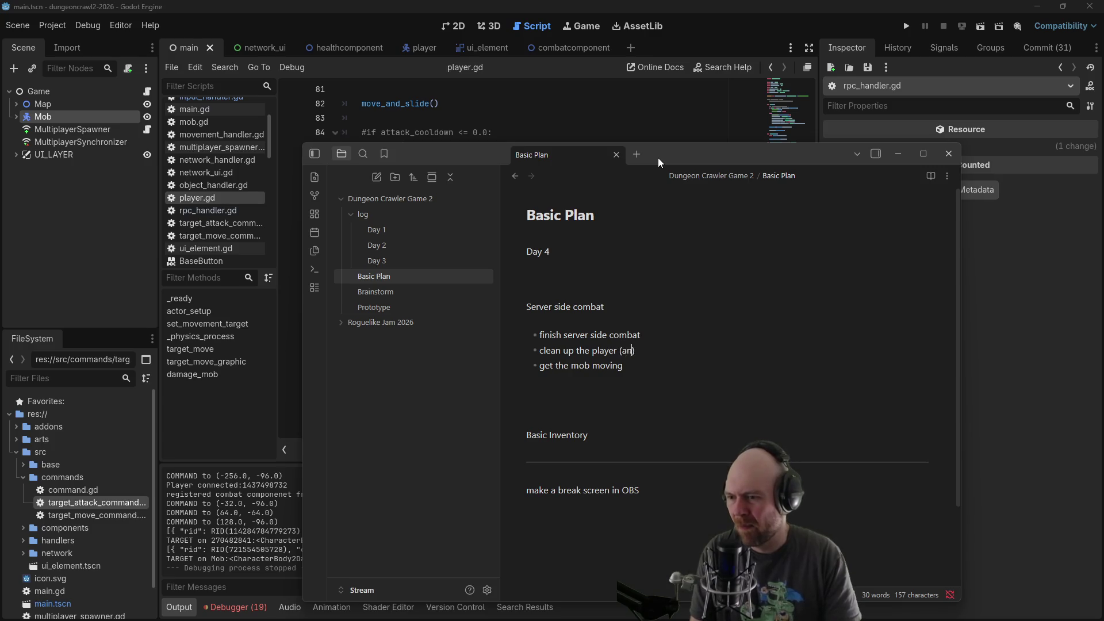
pyautogui.write('tack target')
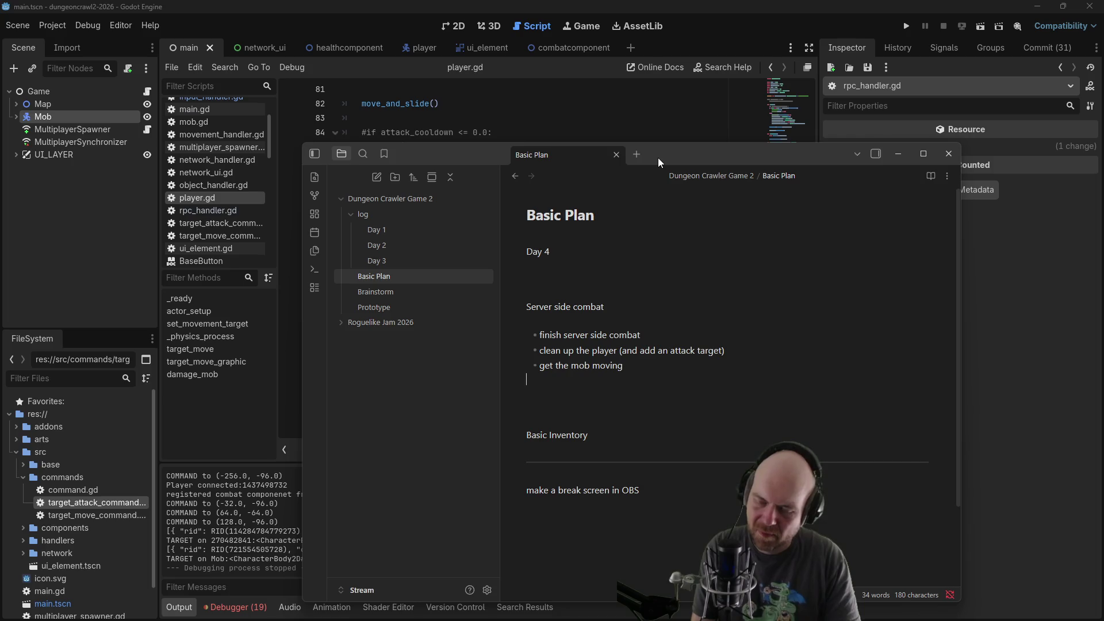
pyautogui.press('Return')
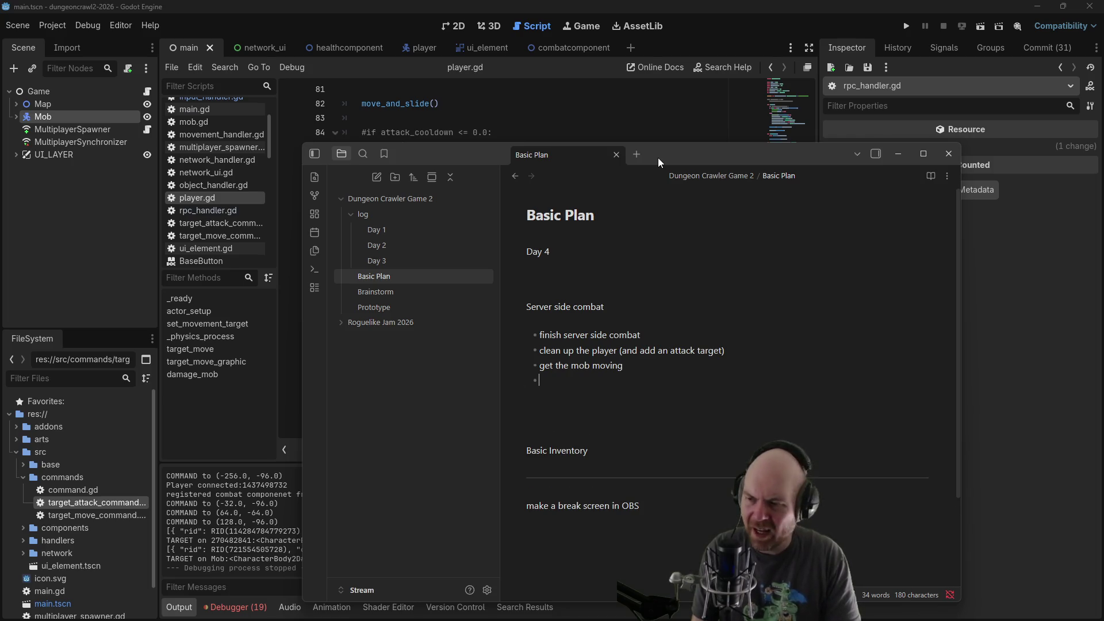
pyautogui.write('mob spawning')
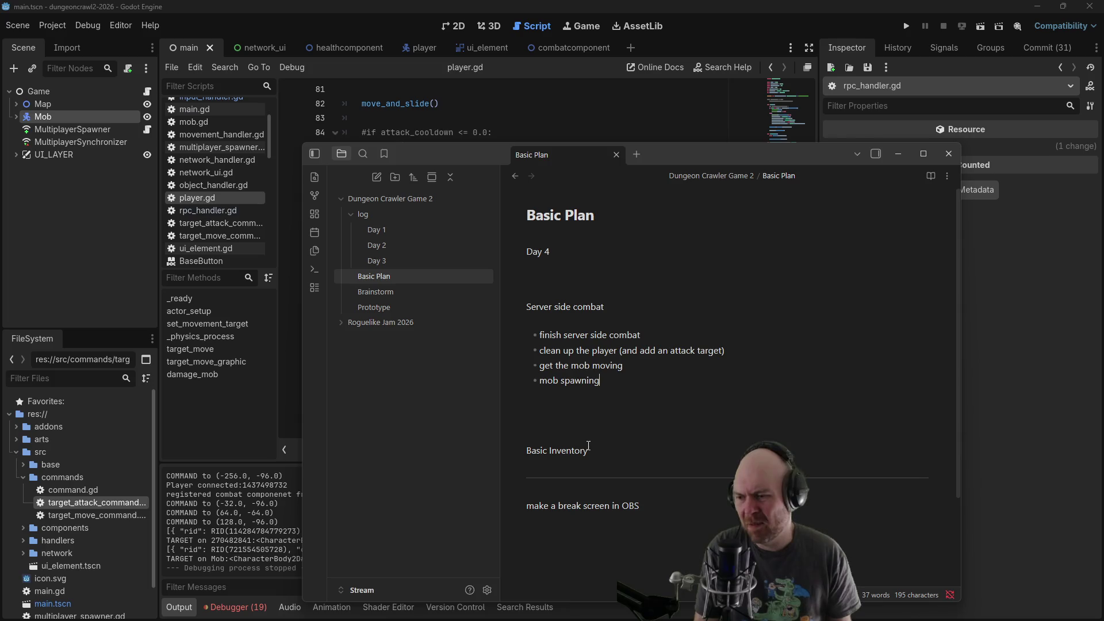
pyautogui.click(899, 154)
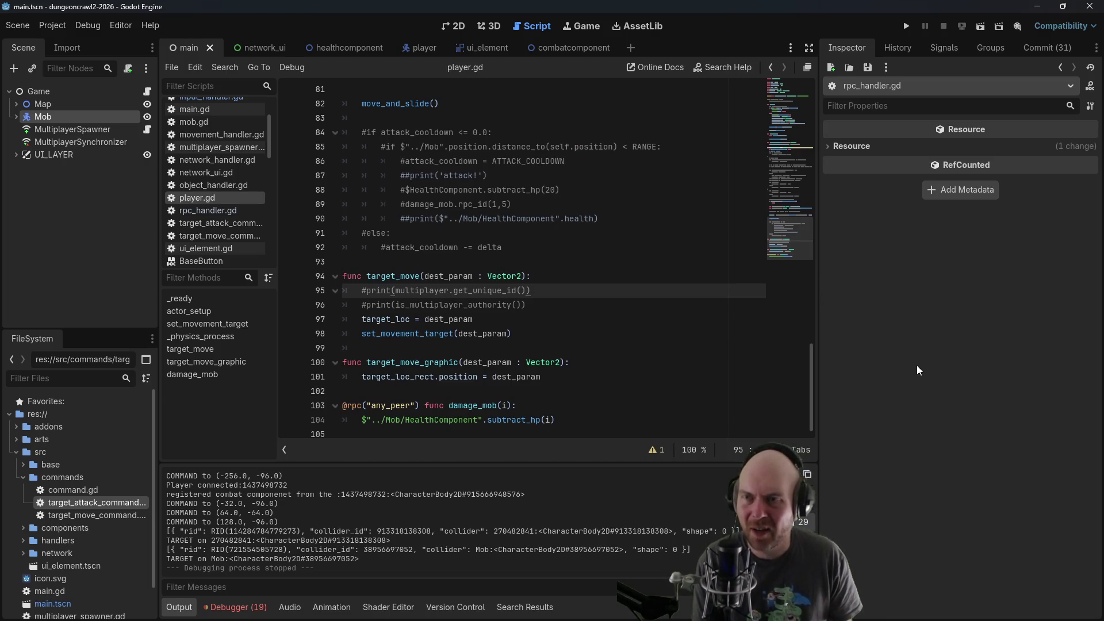
# Search 'stream peer' in a new Firefox tab, then minimize the browser
pyautogui.hotkey('alt', 'Tab')
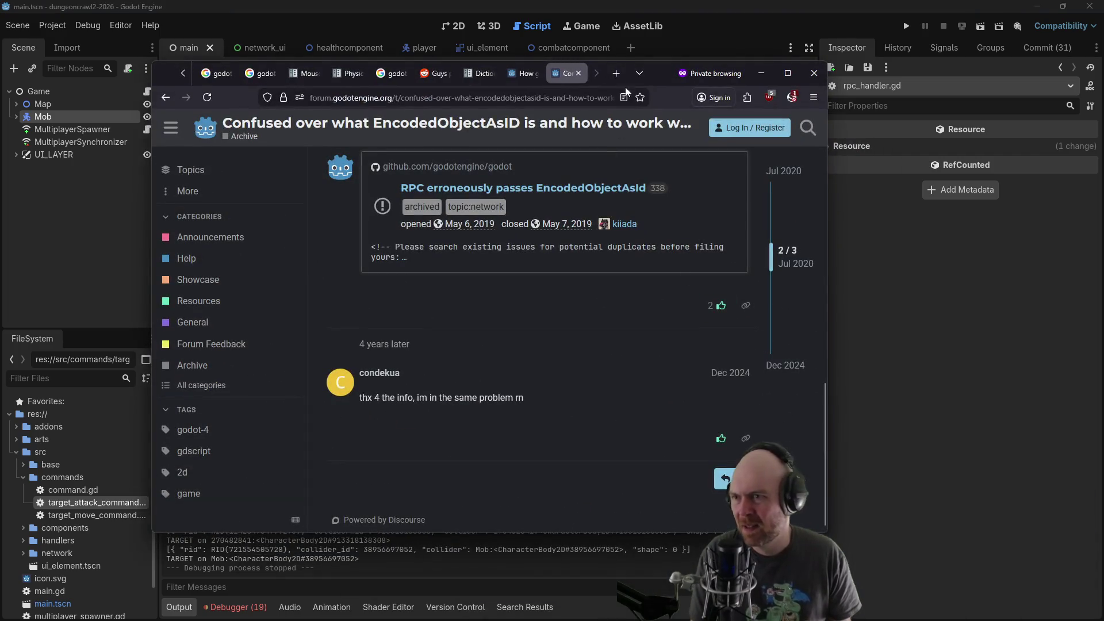
pyautogui.hotkey('ctrl', 't')
pyautogui.write('stream peer')
pyautogui.press('Return')
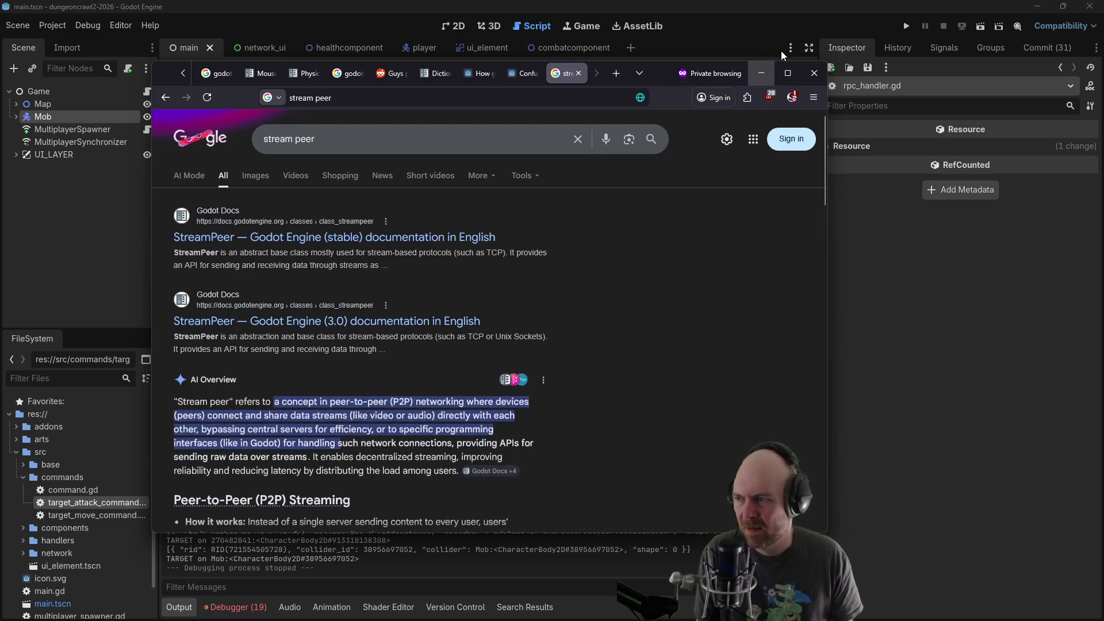
pyautogui.click(765, 71)
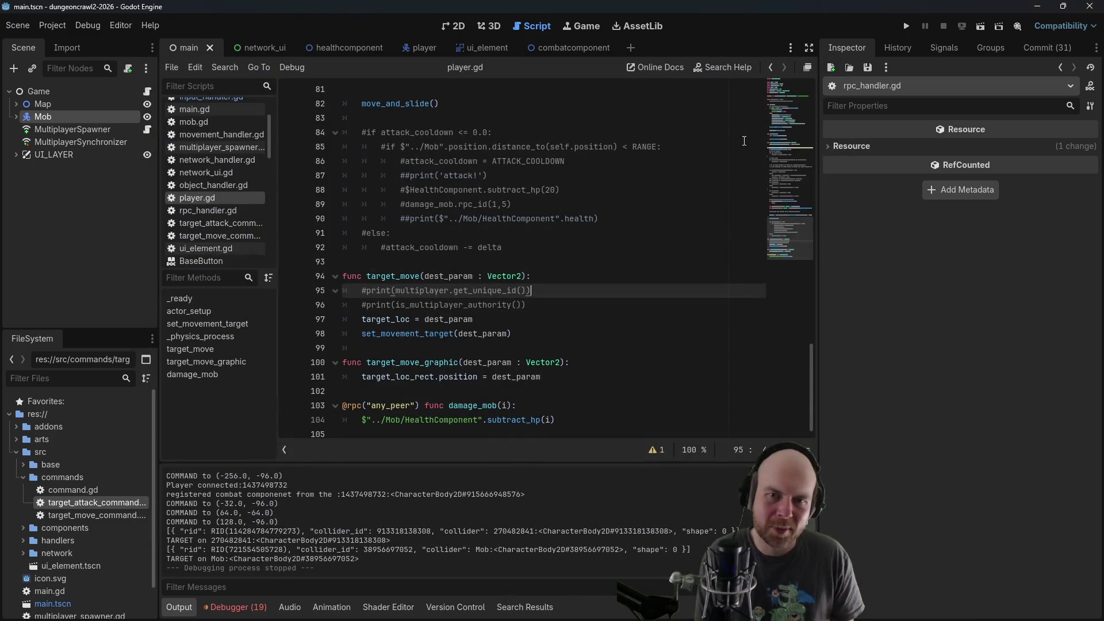